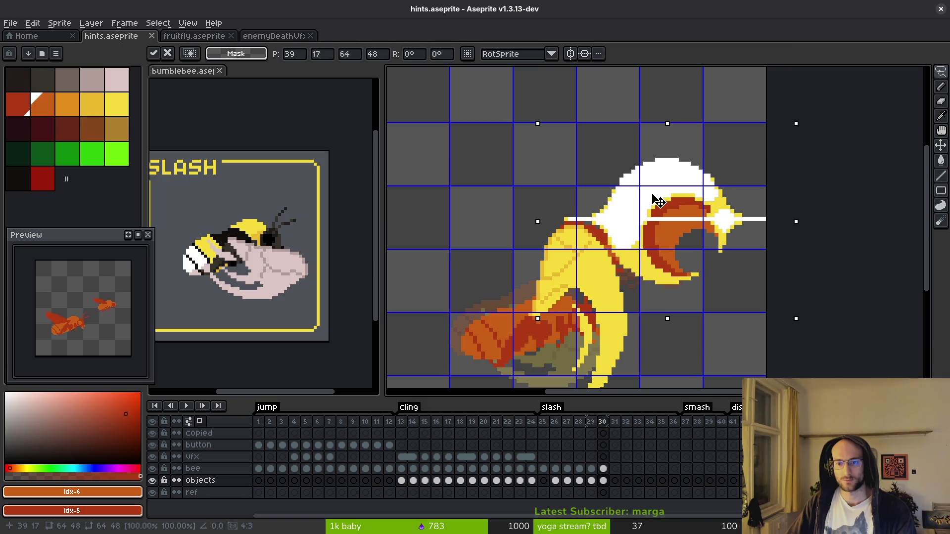
Nudge the frame-30 slash about 8px up and right, commit it, and save hints.aseprite
mouse_move(662, 199)
left_mouse_down()
mouse_move(678, 182)
mouse_move(649, 195)
mouse_move(658, 194)
left_mouse_up()
key("ctrl+d")
key("ctrl+s")
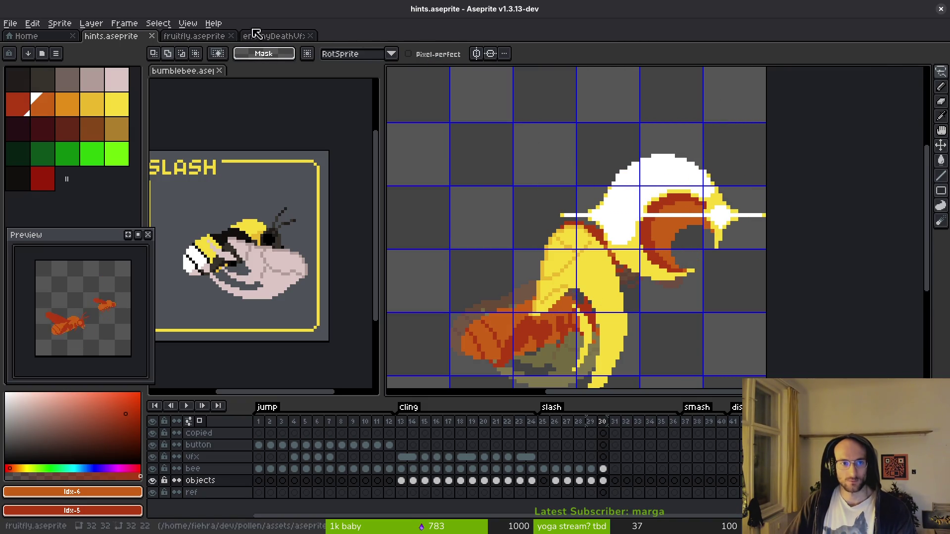
Lasso the slash effect in enemyDeathVfx, then return to hints.aseprite
left_click(270, 37)
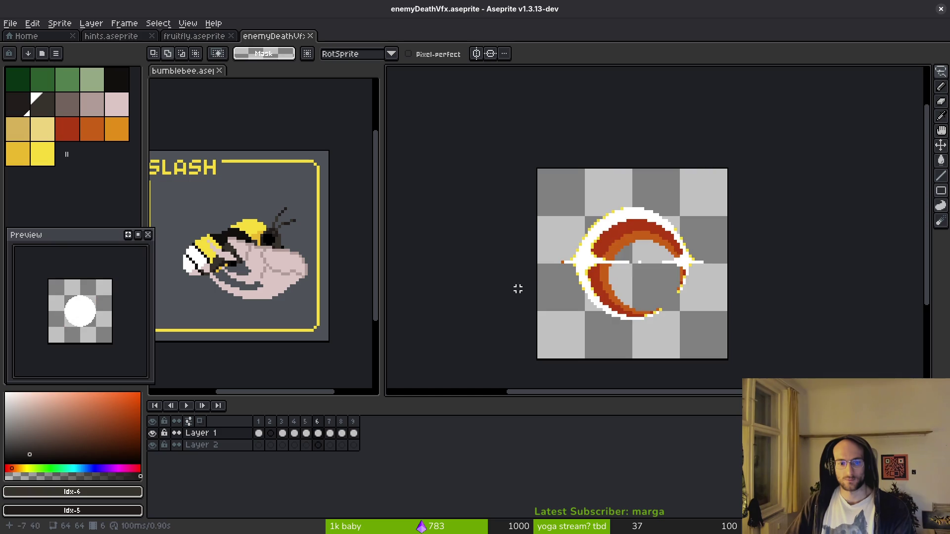
mouse_move(699, 214)
left_mouse_down()
mouse_move(633, 193)
mouse_move(603, 336)
mouse_move(701, 218)
mouse_move(560, 273)
mouse_move(712, 222)
mouse_move(636, 180)
left_mouse_up()
left_click(191, 36)
left_click(111, 36)
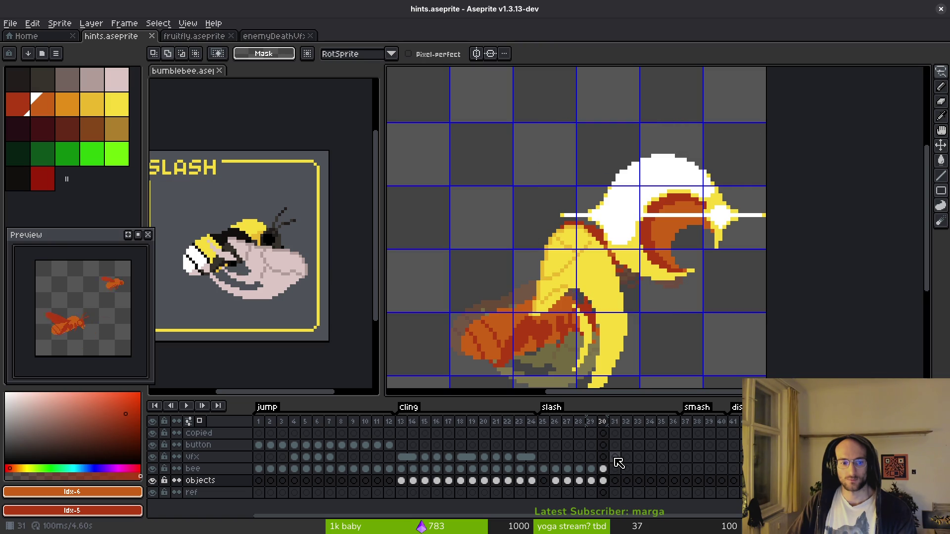
Paste the slash into vfx frame 31, drag it right over the bee, and commit
left_click(615, 457)
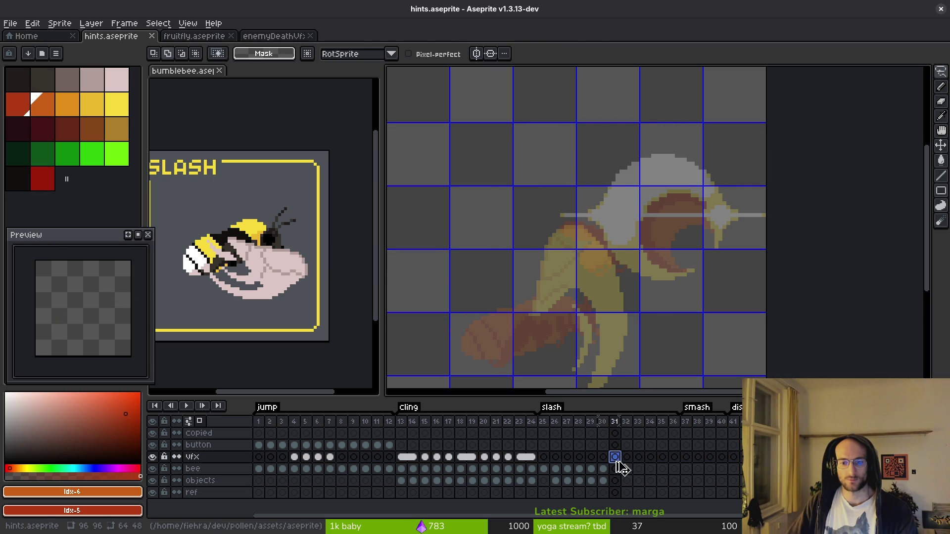
key("ctrl+v")
left_click_drag(513, 156, 641, 170)
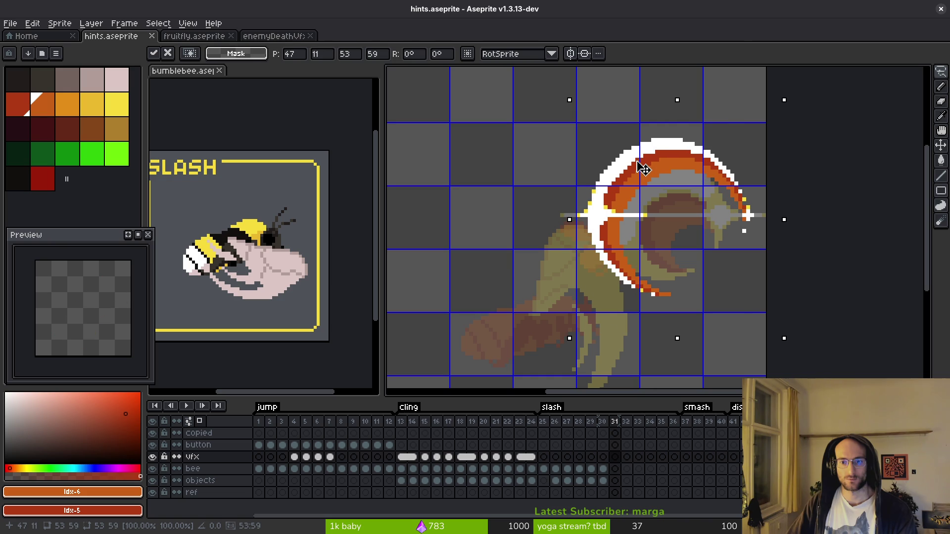
key("Return")
key("Left")
left_click(602, 481)
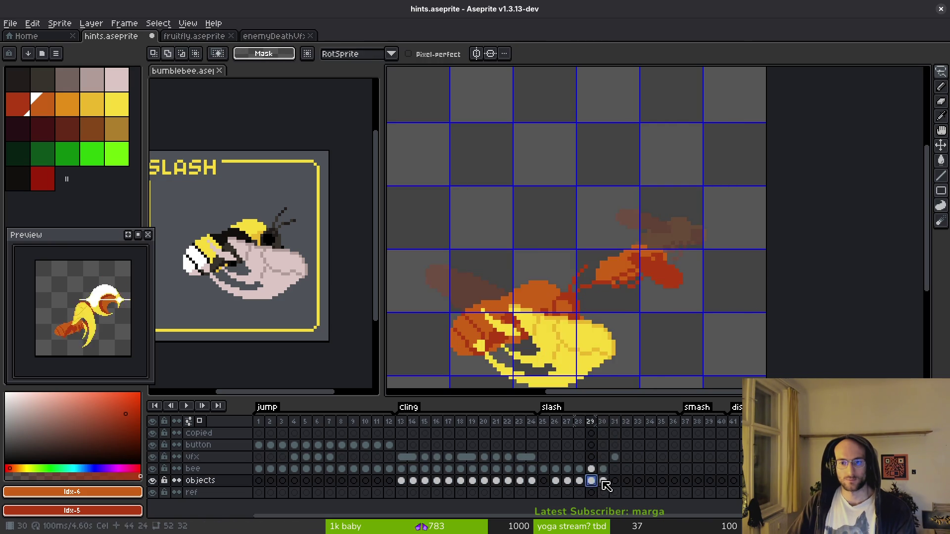
Cut the slash from the objects layer at frame 30 and paste it onto the vfx layer
scroll(696, 159, "up", 2)
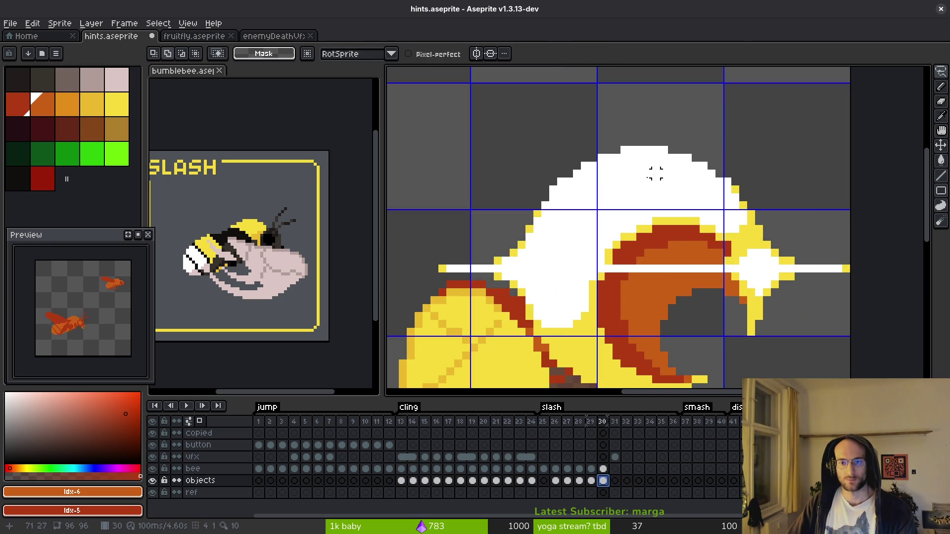
mouse_move(642, 127)
left_mouse_down()
mouse_move(476, 179)
mouse_move(426, 277)
mouse_move(505, 289)
left_mouse_up()
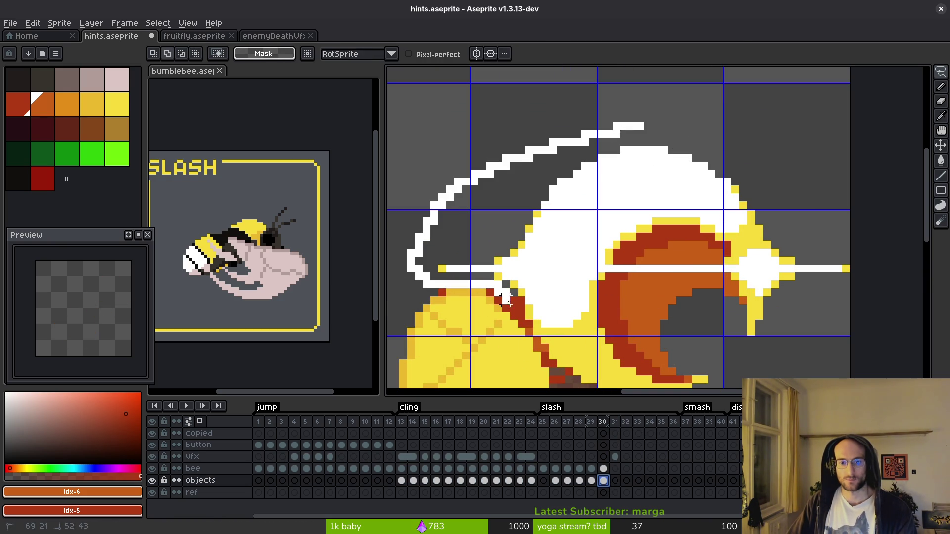
scroll(561, 372, "down", 1)
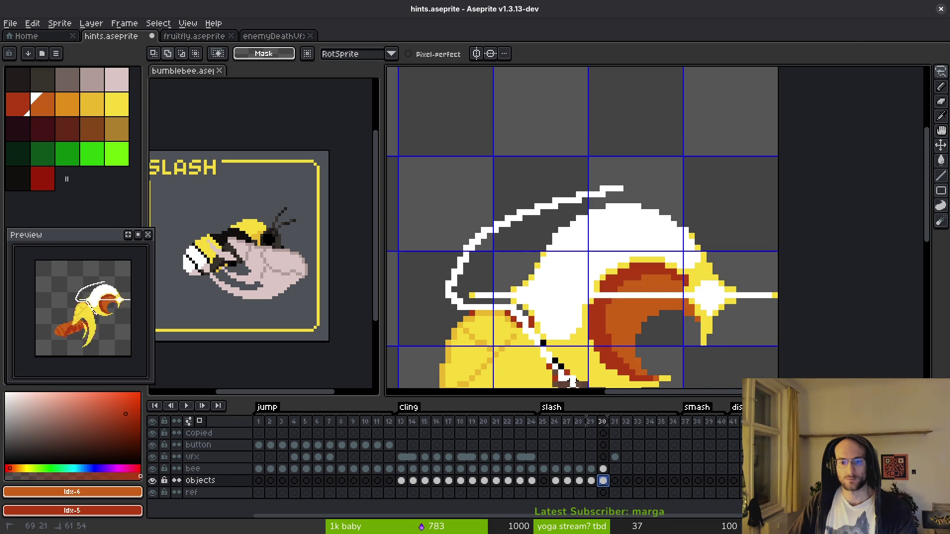
mouse_move(688, 379)
left_mouse_down()
mouse_move(742, 232)
mouse_move(611, 180)
left_mouse_up()
scroll(643, 244, "down", 1)
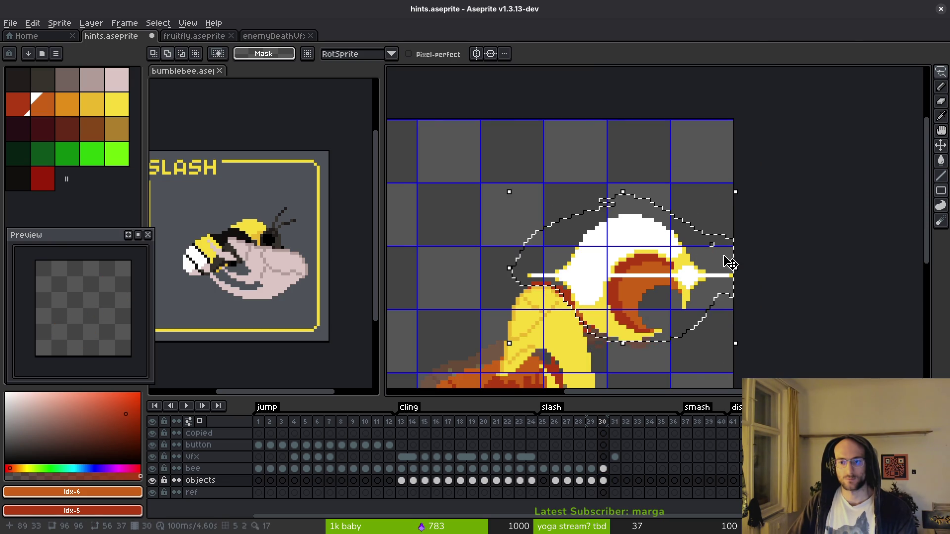
scroll(543, 266, "up", 1)
key("ctrl+x")
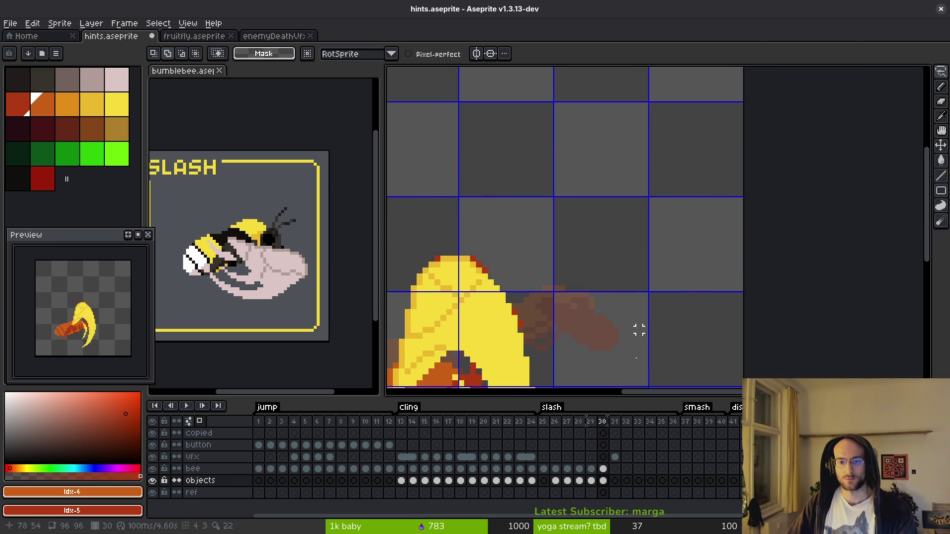
left_click(603, 458)
key("ctrl+v")
scroll(577, 297, "down", 1)
key("Return")
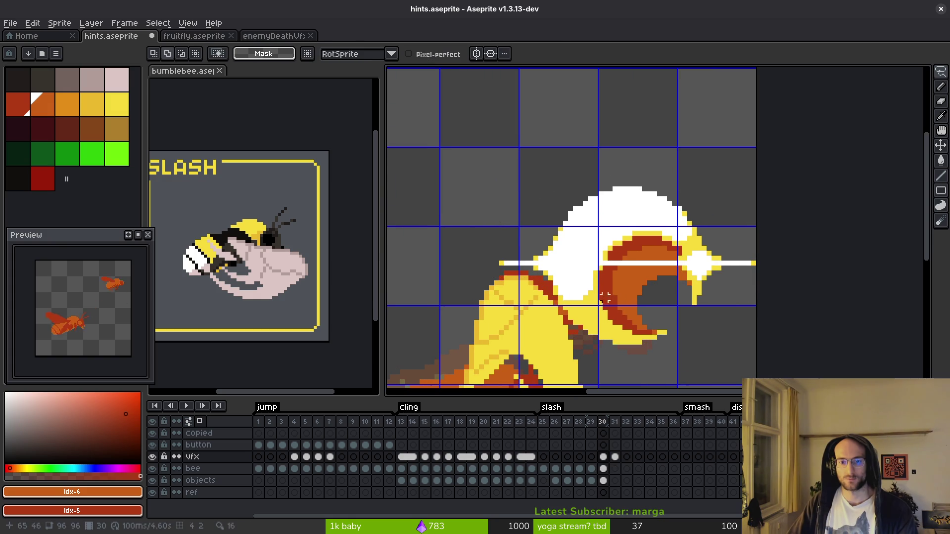
Hide the bee and objects layers and erase the stray red and orange pixels near the slash
left_click_drag(151, 468, 152, 480)
scroll(509, 335, "up", 4)
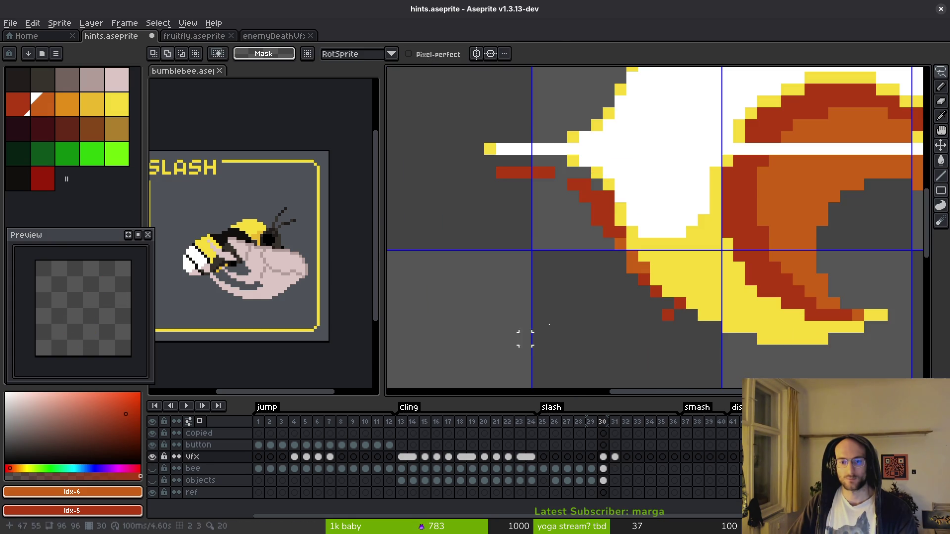
key("e")
scroll(596, 208, "up", 1)
left_click_drag(434, 145, 528, 145)
left_click_drag(643, 263, 648, 311)
mouse_move(648, 311)
left_mouse_down()
mouse_move(574, 309)
mouse_move(505, 197)
mouse_move(577, 293)
left_mouse_up()
scroll(577, 294, "down", 4)
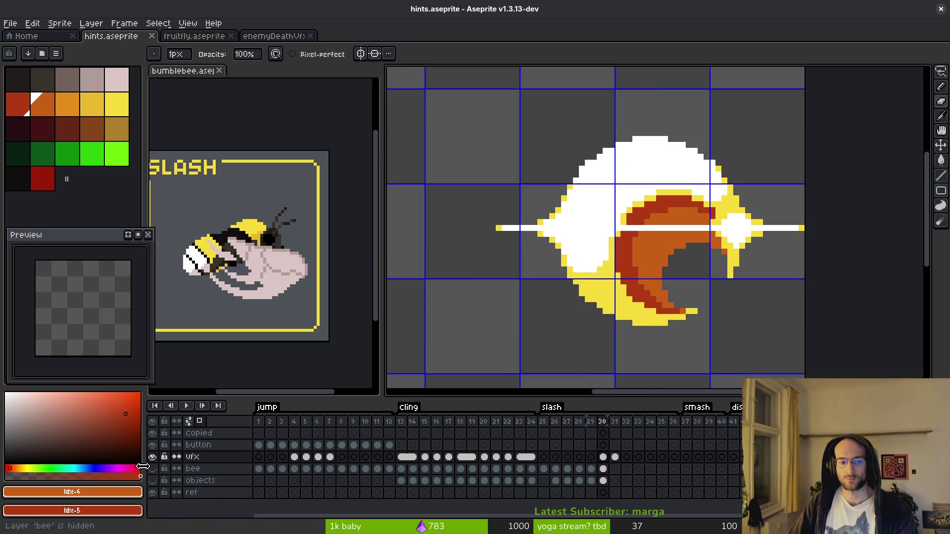
Show the bee and objects layers again and save hints.aseprite
left_click_drag(152, 468, 153, 481)
left_click(603, 481)
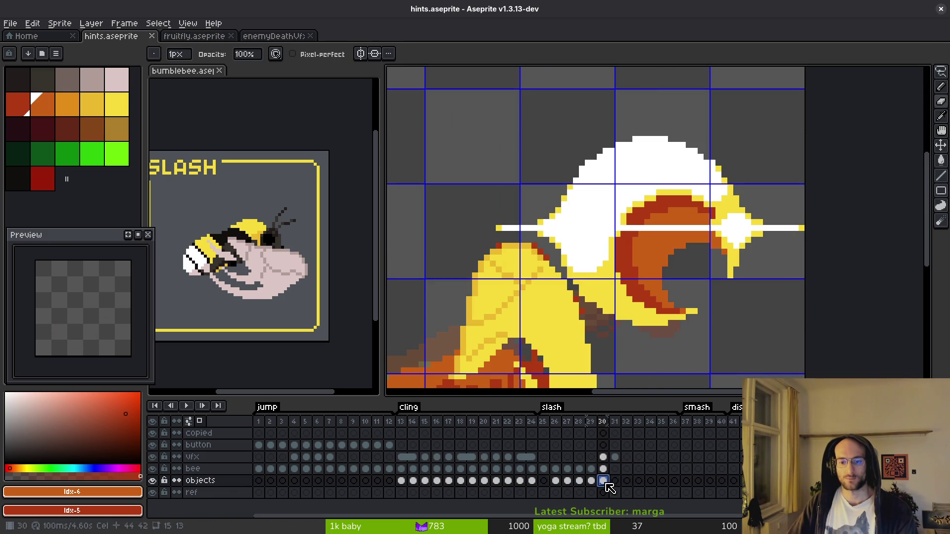
scroll(614, 302, "down", 3)
key("Left")
key("Left")
key("Left")
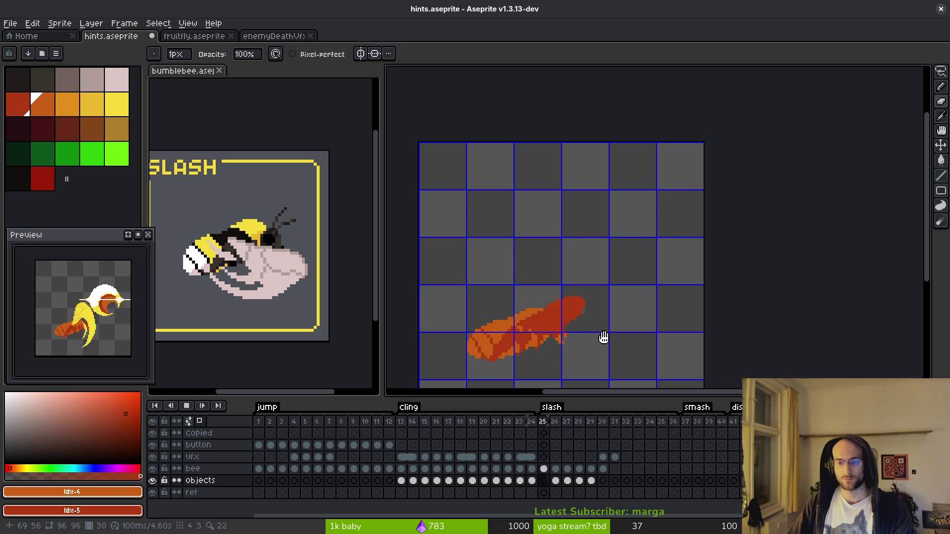
left_click(543, 433)
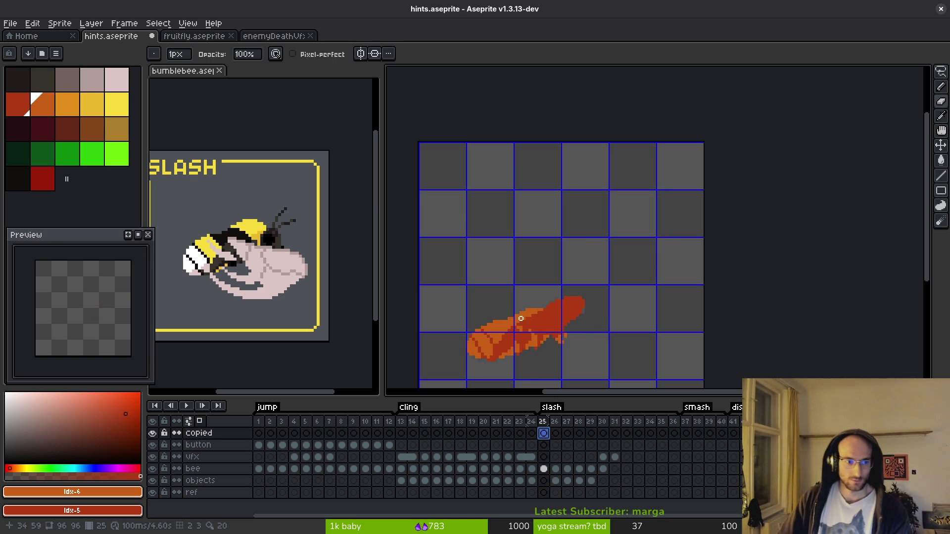
scroll(559, 324, "down", 2)
key("ctrl+s")
Step through slash frames 25 to 30 to review the animation
left_click(555, 445)
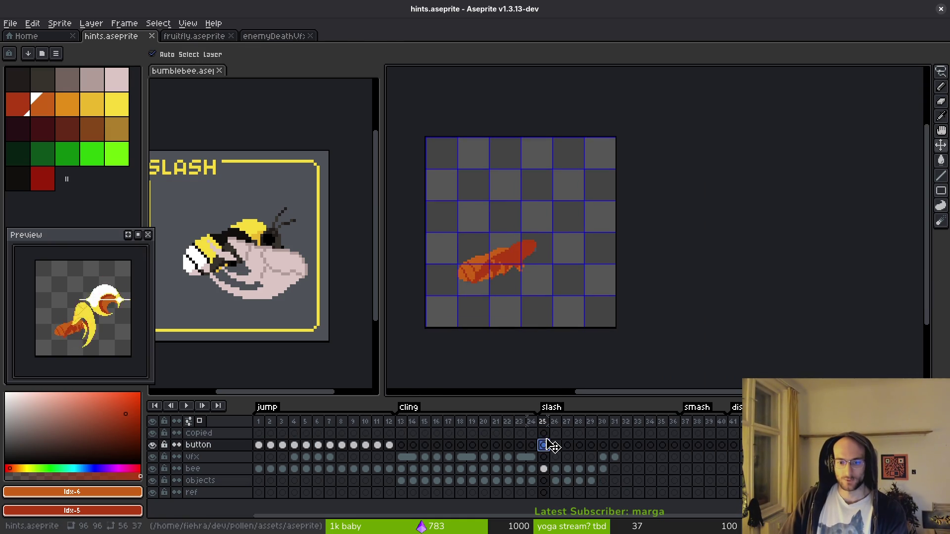
key("Right")
key("Right")
key("Right")
key("Right")
key("Left")
key("Left")
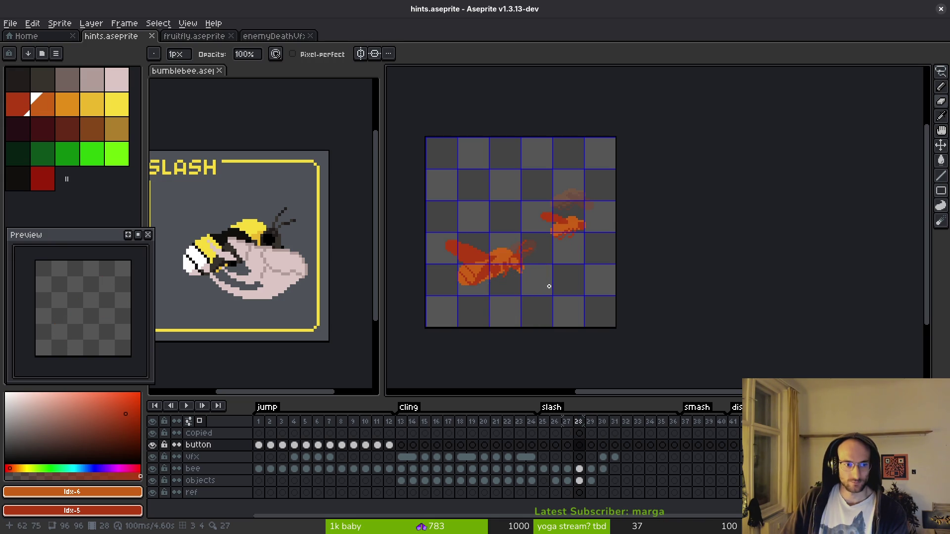
key("Left")
key("Left")
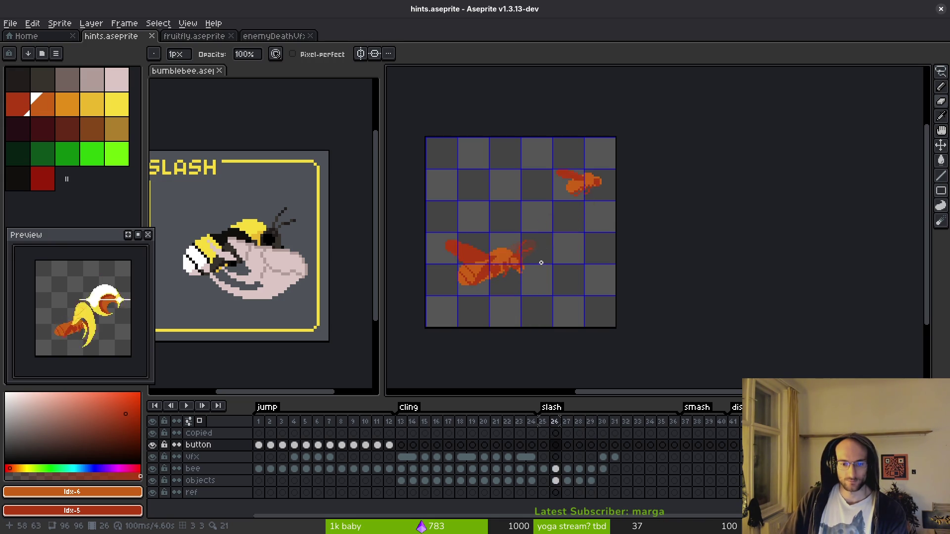
key("Right")
key("Right")
key("Right")
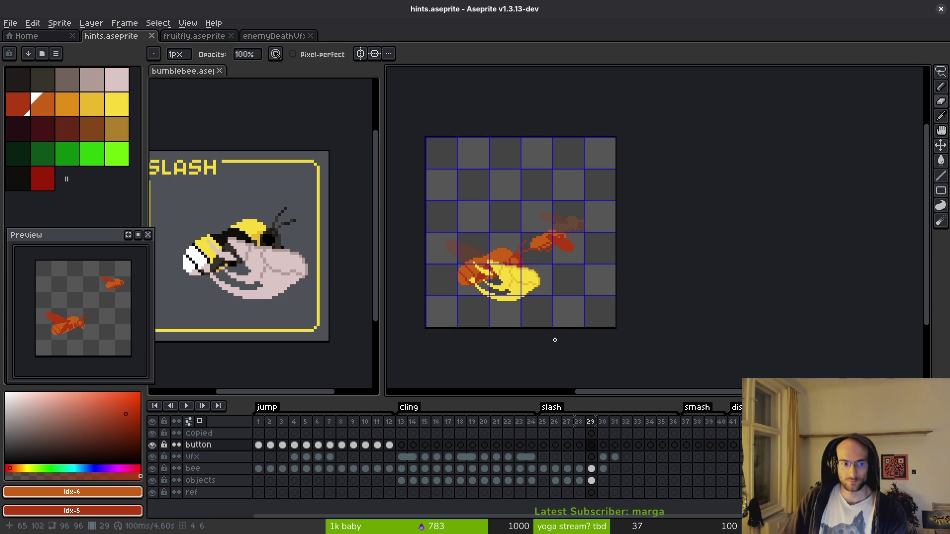
left_click(545, 468)
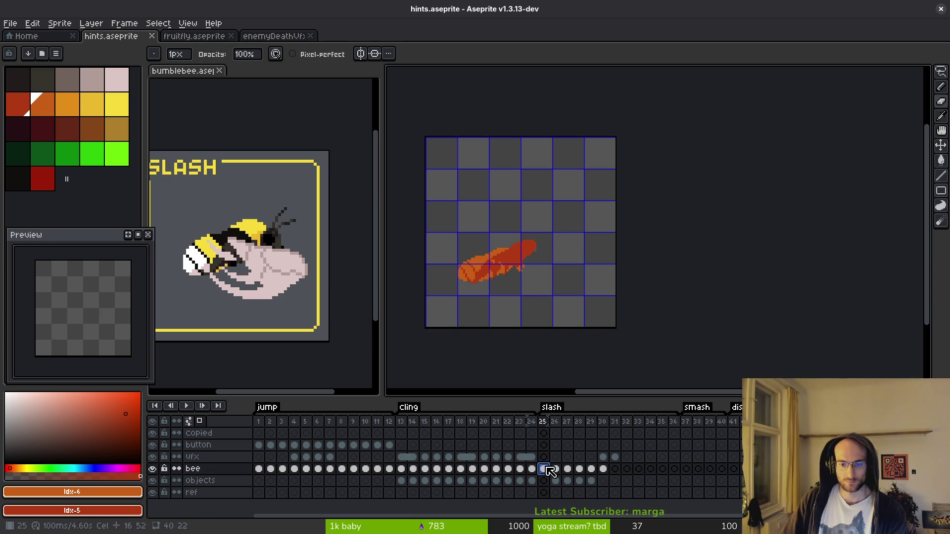
Paste the bee into the empty bee cels at frames 31, 32, 33 and 34
left_click(603, 470)
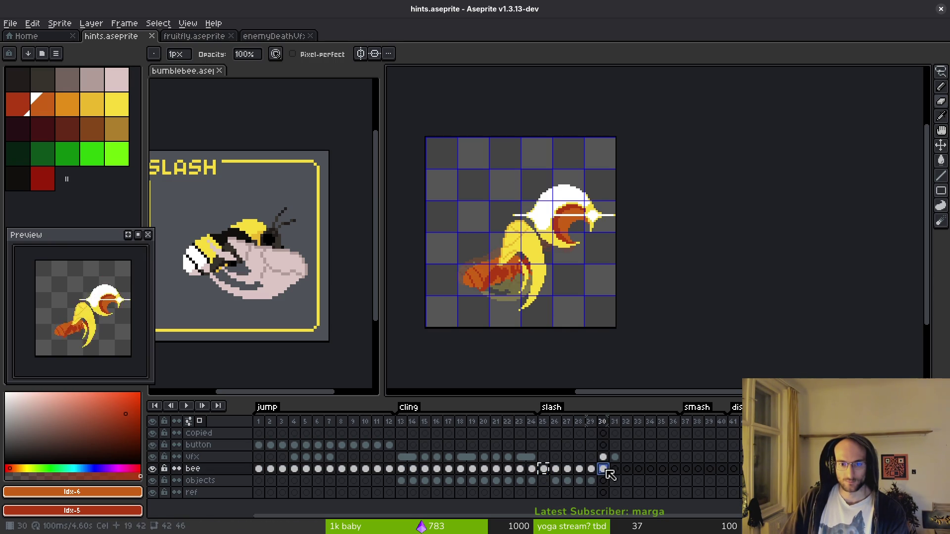
left_click(544, 468)
left_click(554, 469)
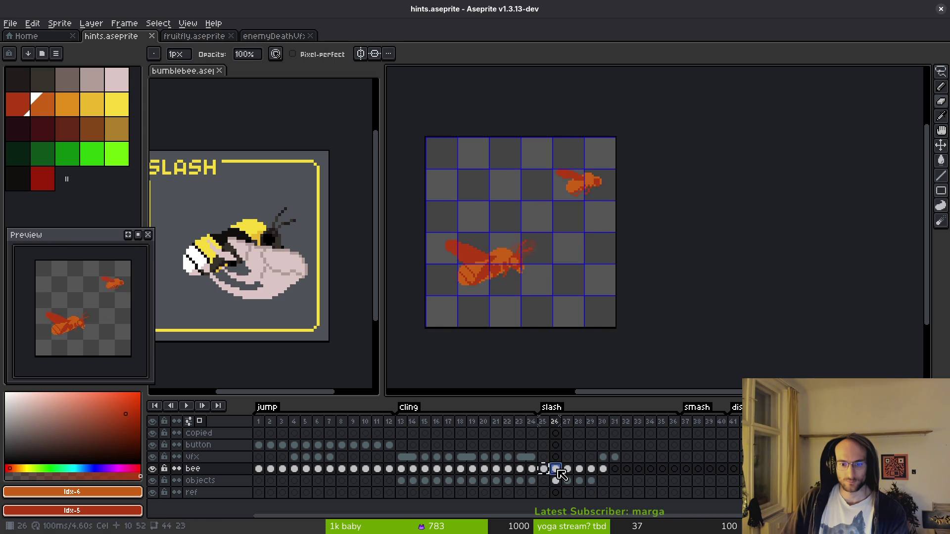
left_click(616, 470)
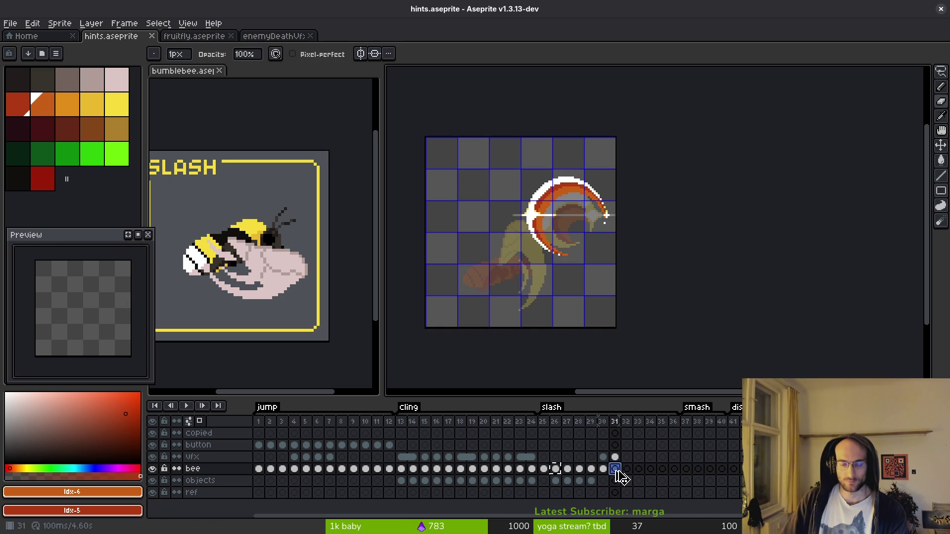
key("ctrl+v")
left_click(544, 468)
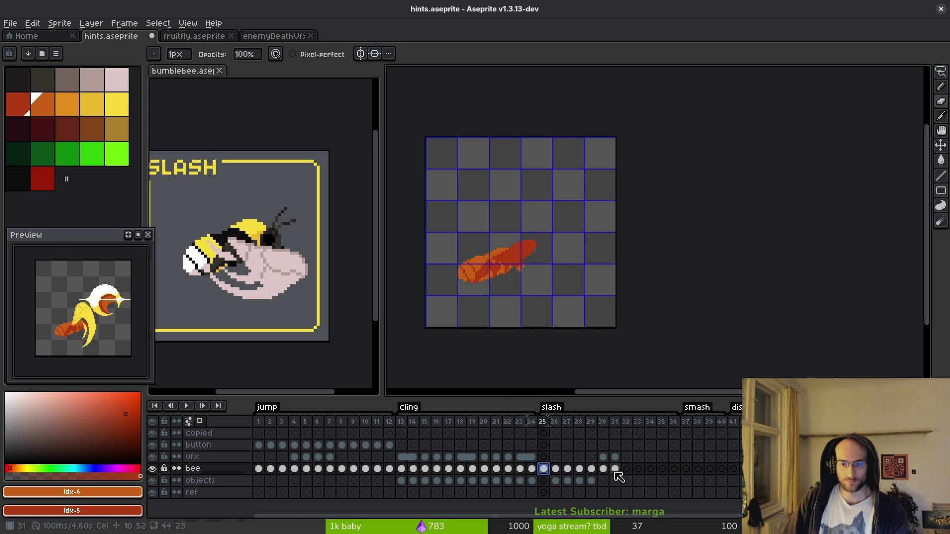
left_click(627, 469)
key("ctrl+v")
left_click(639, 469)
key("ctrl+v")
left_click(651, 469)
key("ctrl+v")
Delete the extra frame 34 so the animation runs 4.50 seconds
left_click(620, 457)
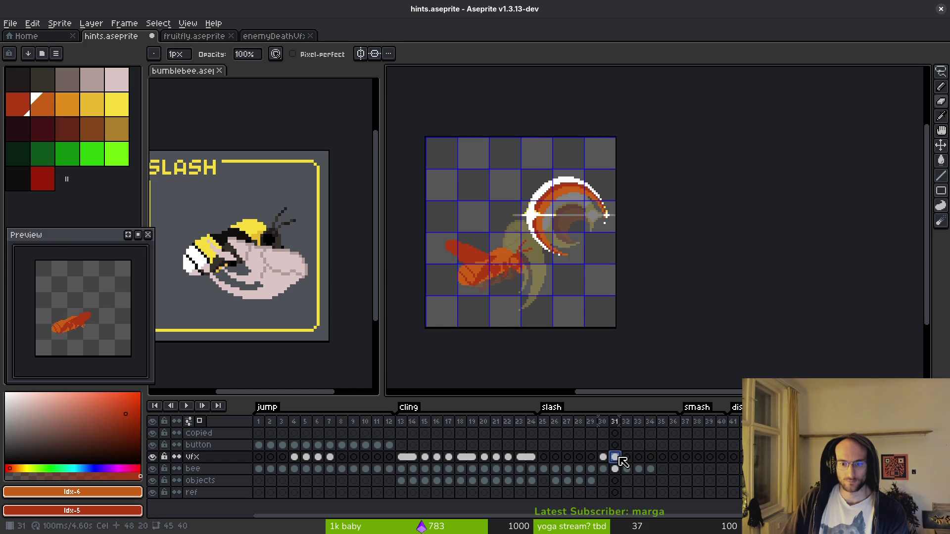
left_click(580, 459)
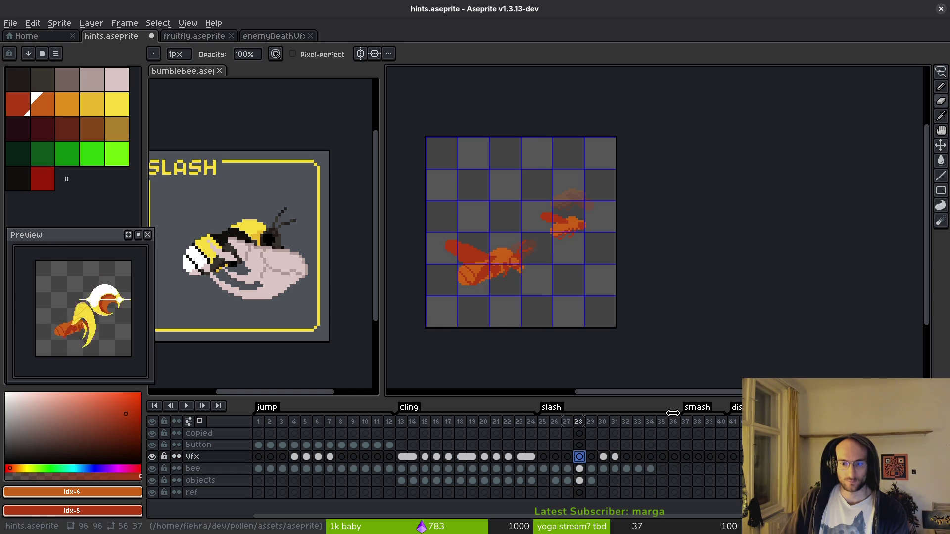
left_click(543, 469)
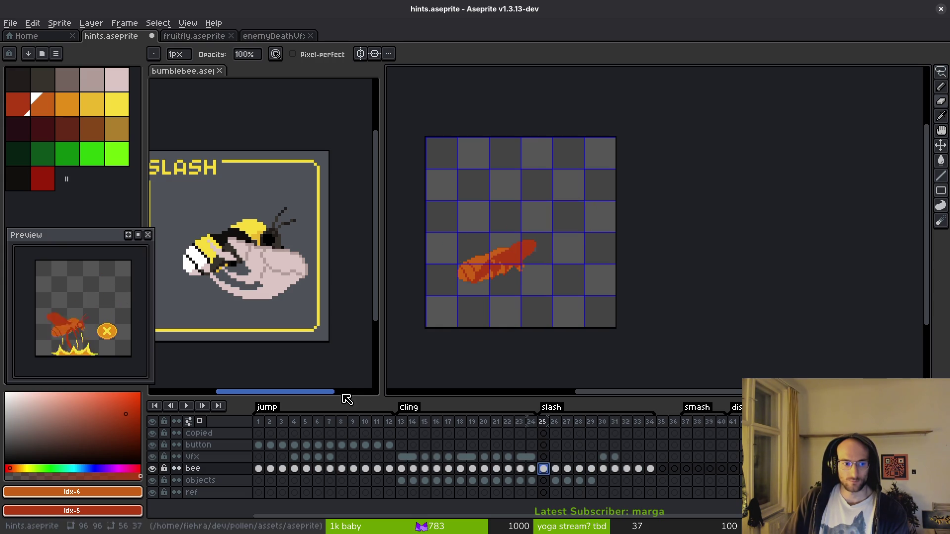
left_click(544, 423)
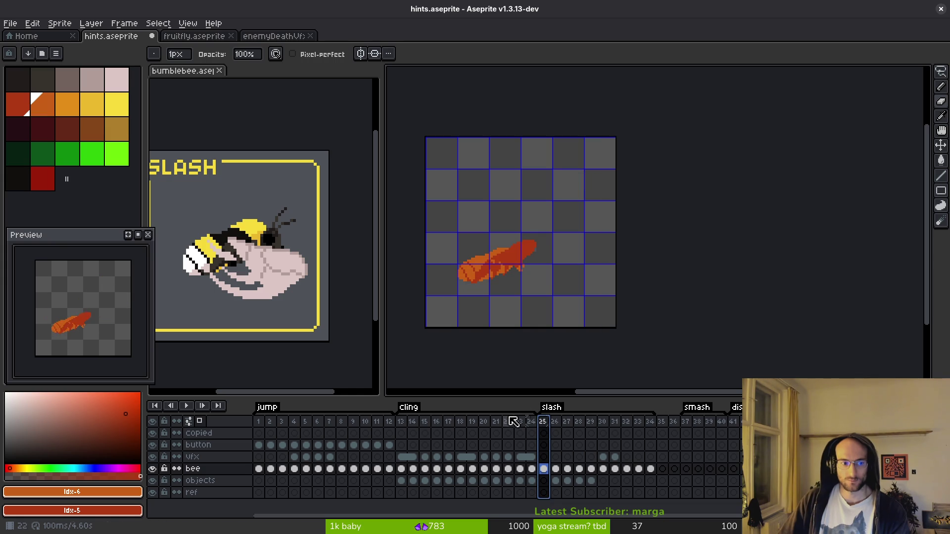
left_click(650, 469)
key("alt+Delete")
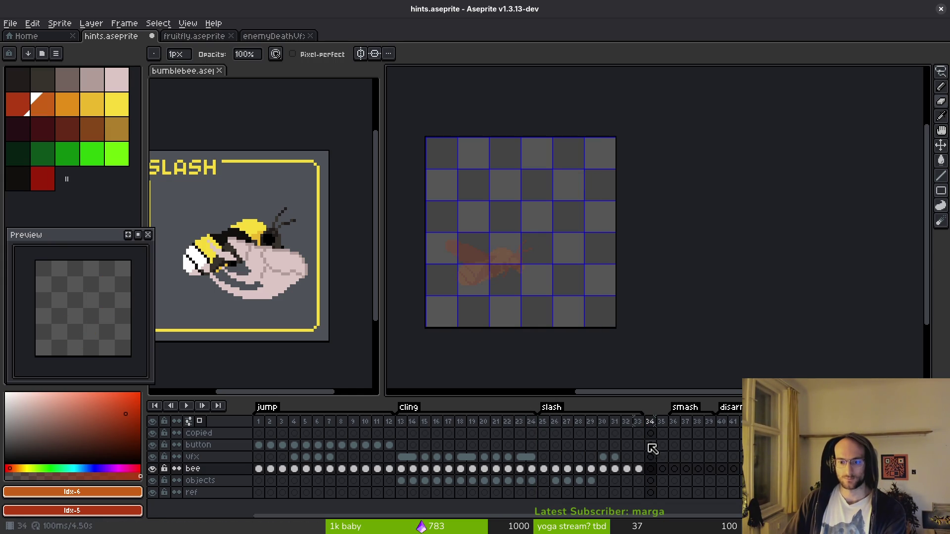
left_click(544, 423)
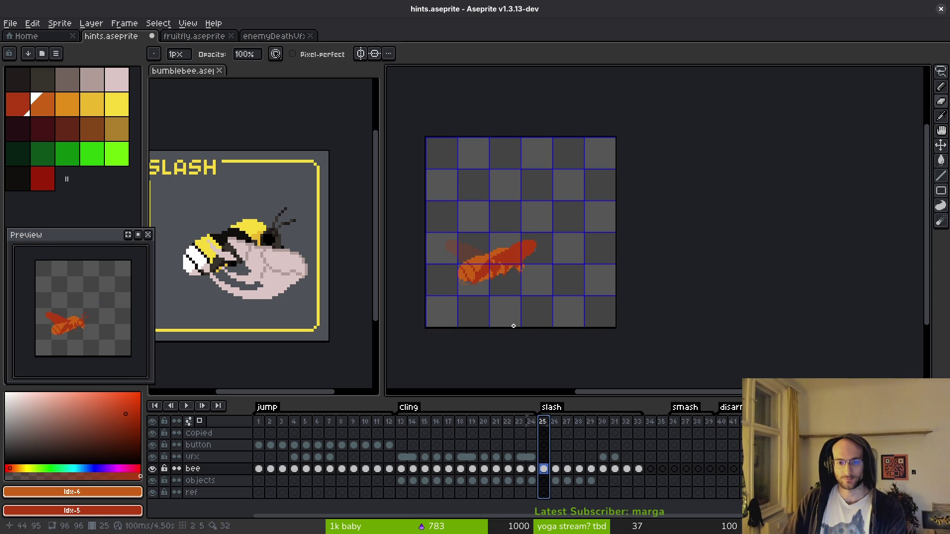
key("Right")
key("Right")
scroll(593, 238, "up", 1)
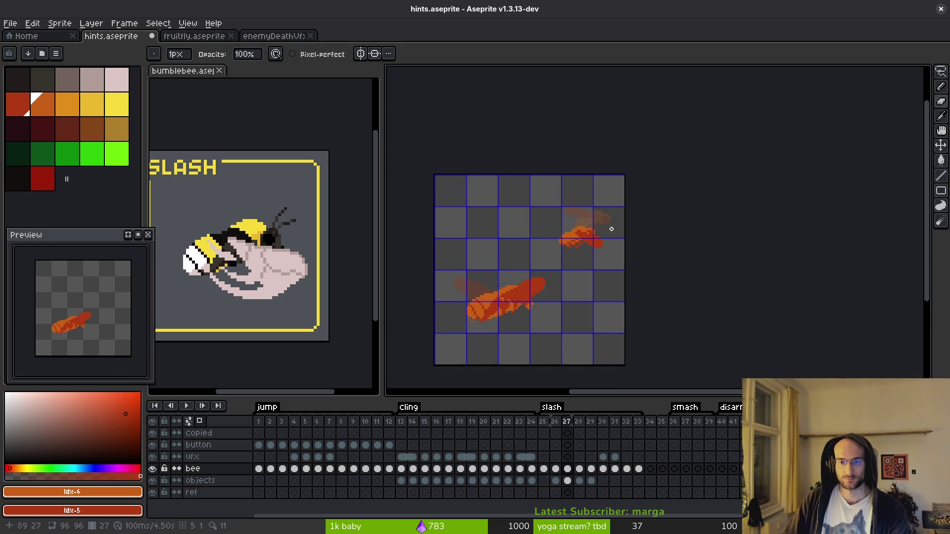
Compare the small bee's poses across objects-layer frames 25, 26 and 27
key("shift+w")
left_click_drag(569, 261, 616, 222)
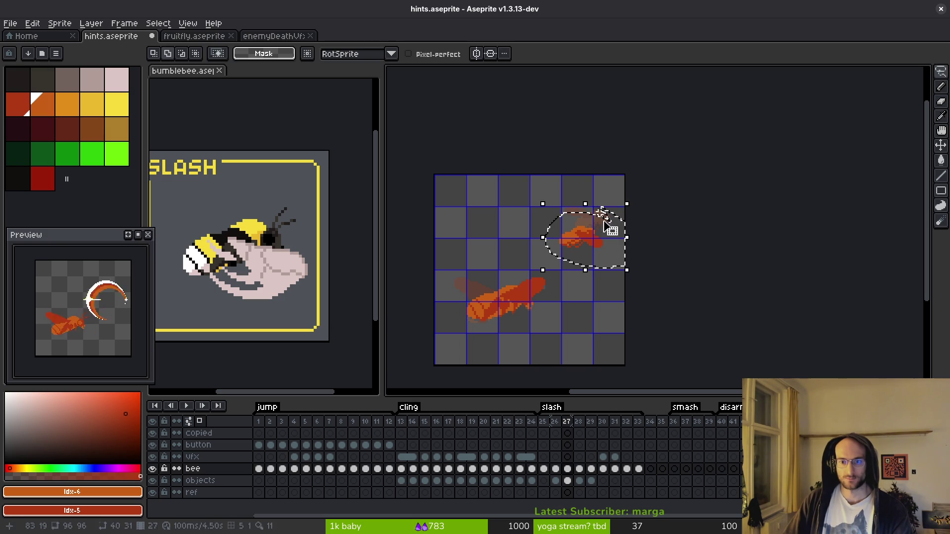
left_click(543, 480)
scroll(581, 352, "up", 2)
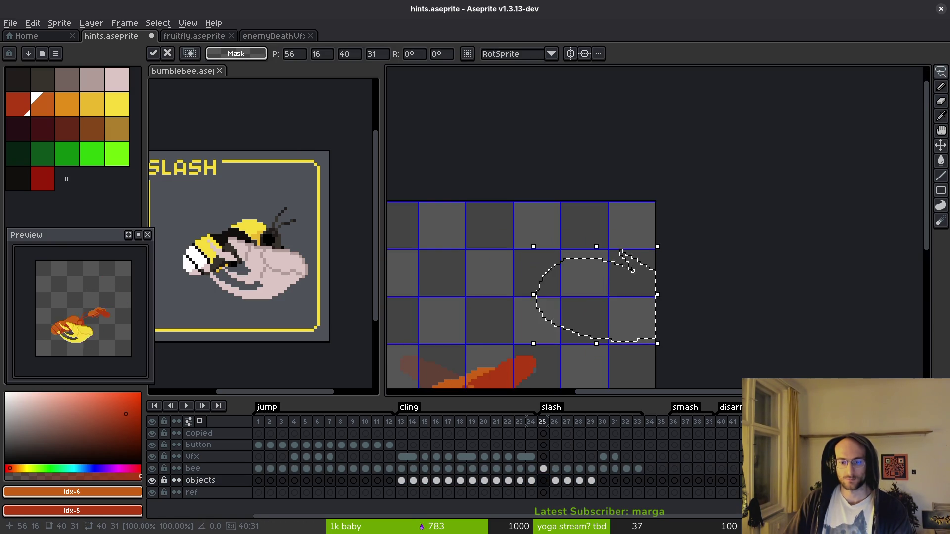
left_click(555, 480)
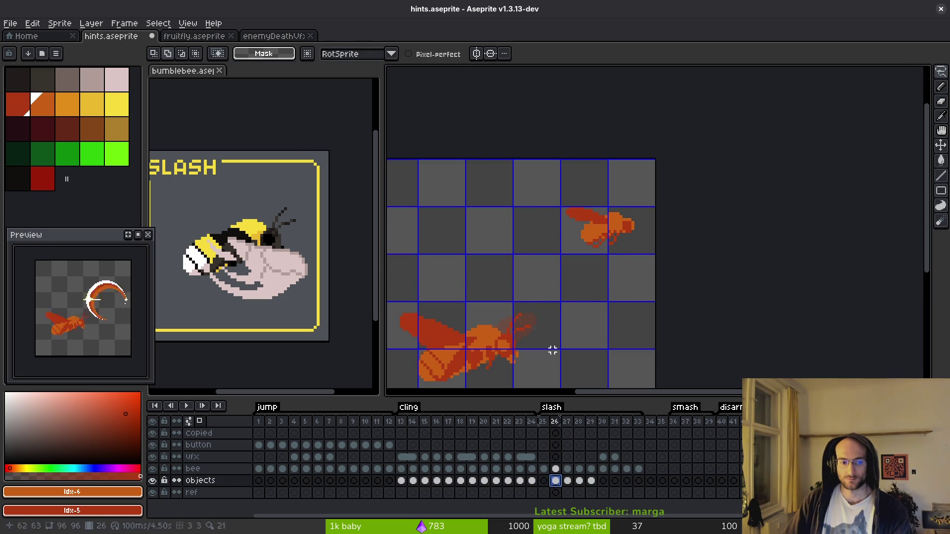
left_click(543, 481)
left_click(556, 481)
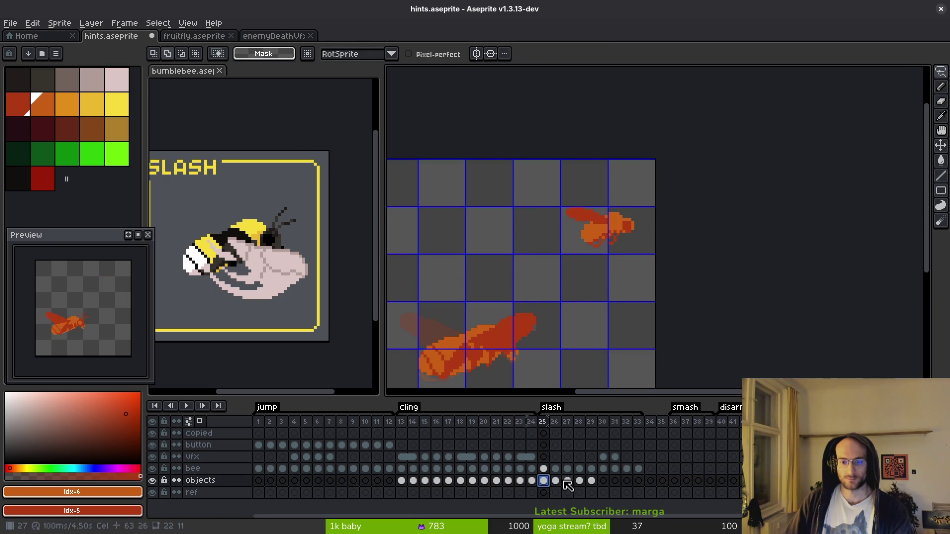
left_click(567, 481)
left_click(543, 480)
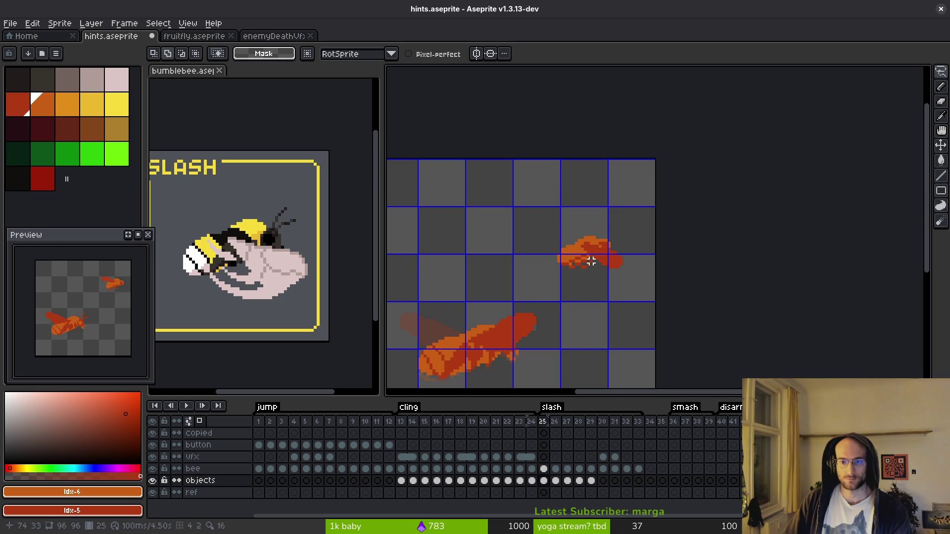
Move the small orange bee in frame 25 to the top-right corner and save
mouse_move(534, 250)
left_mouse_down()
mouse_move(544, 212)
mouse_move(533, 249)
left_mouse_up()
left_click_drag(586, 265, 619, 197)
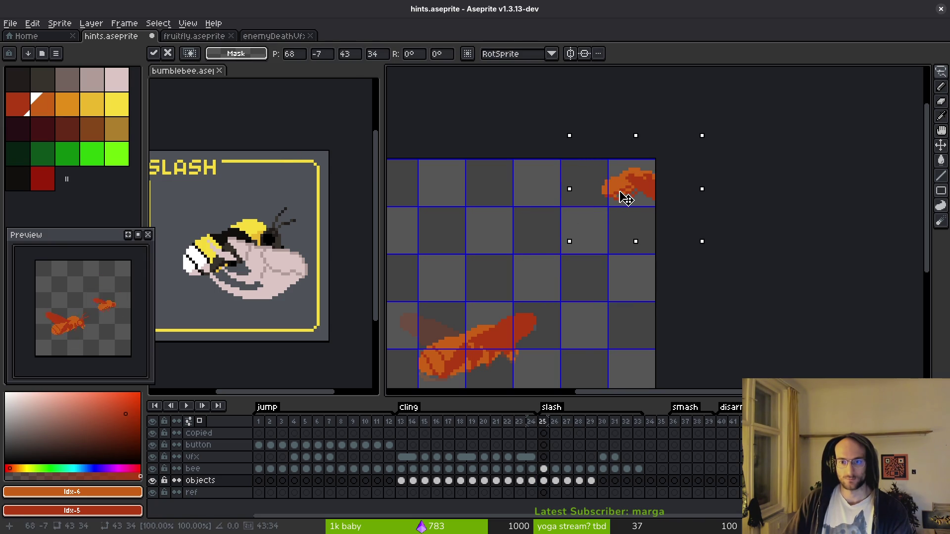
left_click(605, 256)
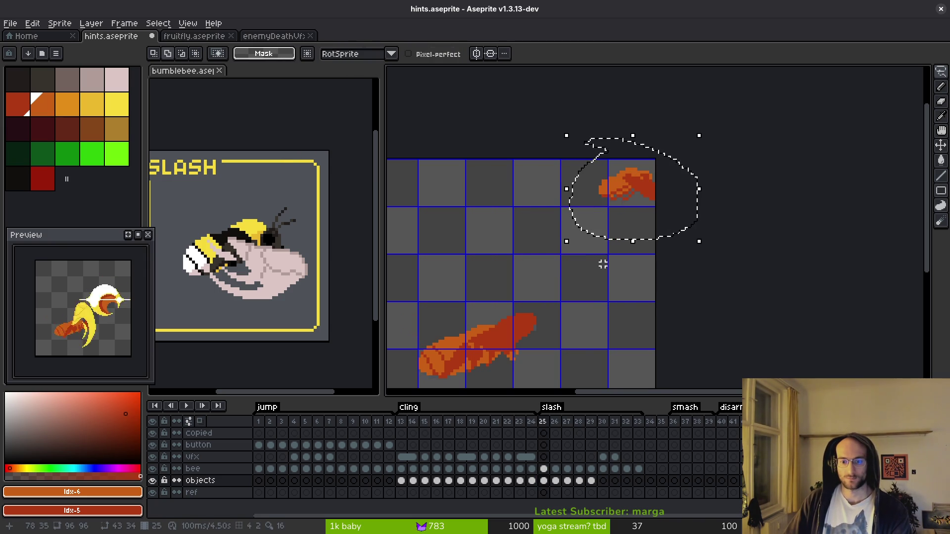
left_click(543, 422)
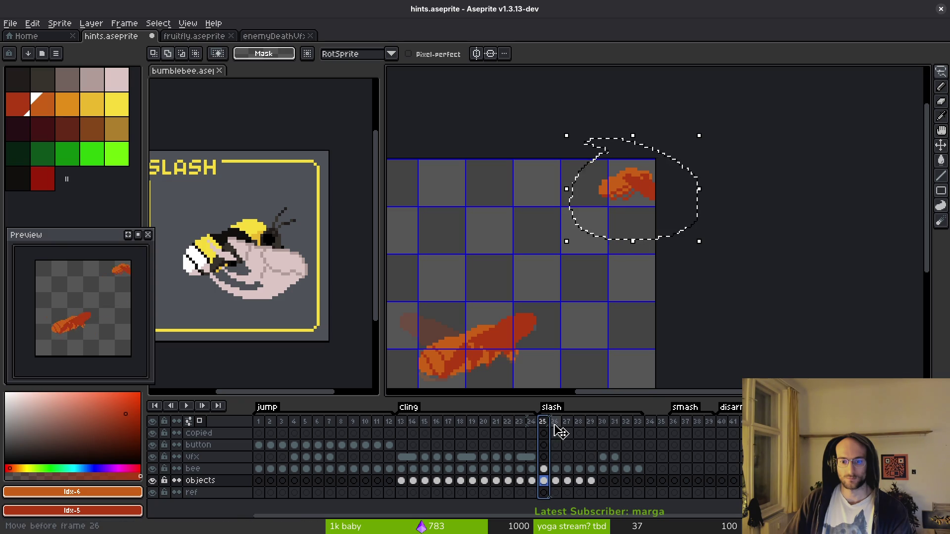
key("d")
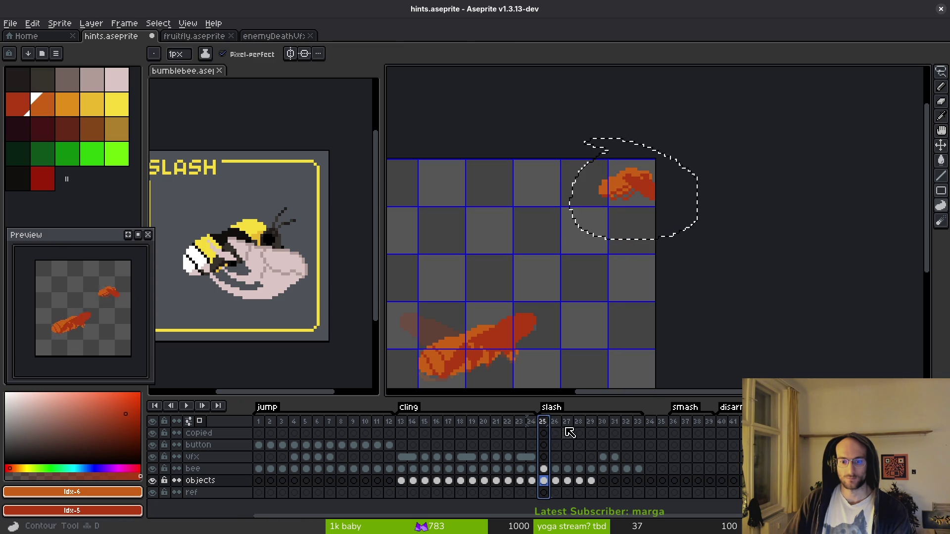
key("Right")
key("ctrl+s")
key("v")
Restore the bee selection in frame 25, deselect it, and go to frame 26
left_click(542, 425)
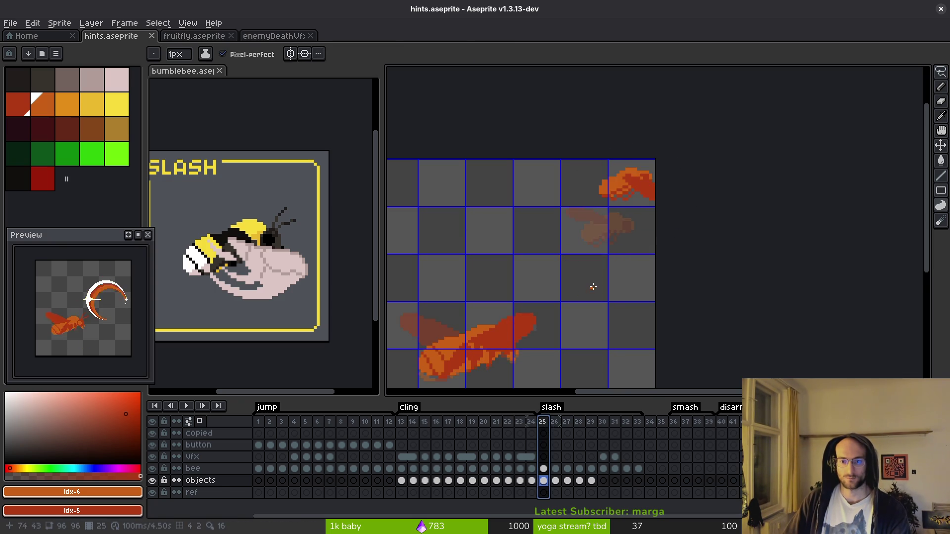
scroll(592, 287, "down", 3)
key("ctrl+z")
key("ctrl+z")
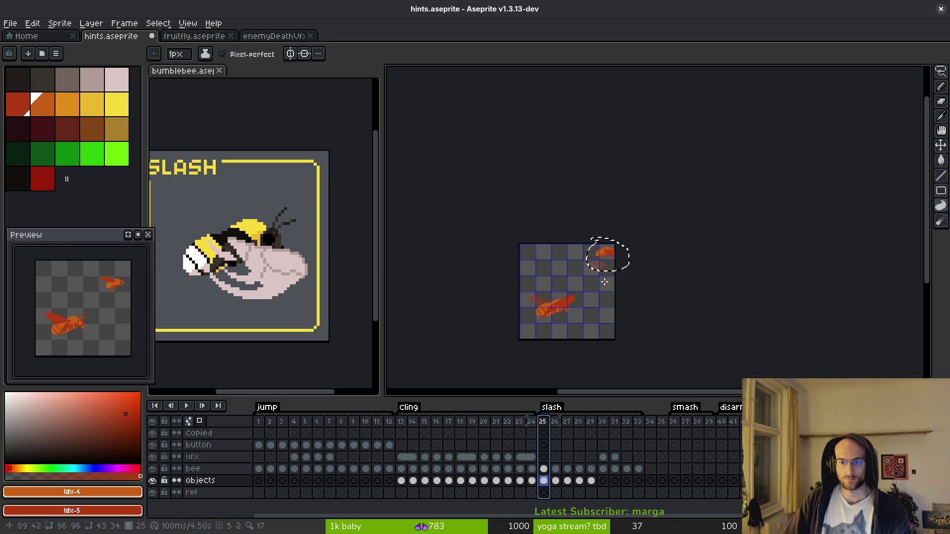
scroll(607, 277, "up", 2)
mouse_move(613, 271)
left_mouse_down()
mouse_move(677, 198)
mouse_move(582, 283)
left_mouse_up()
key("ctrl+d")
left_click(556, 481)
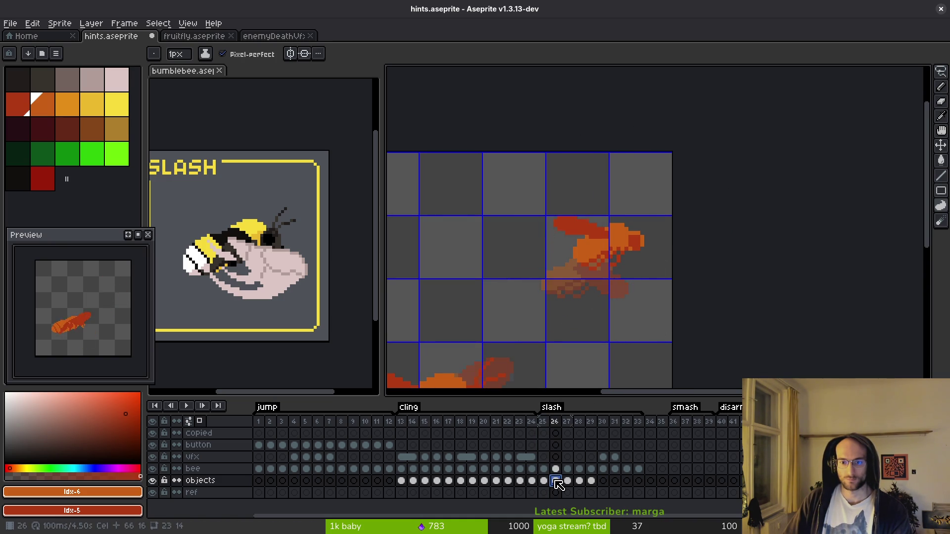
scroll(593, 263, "down", 1)
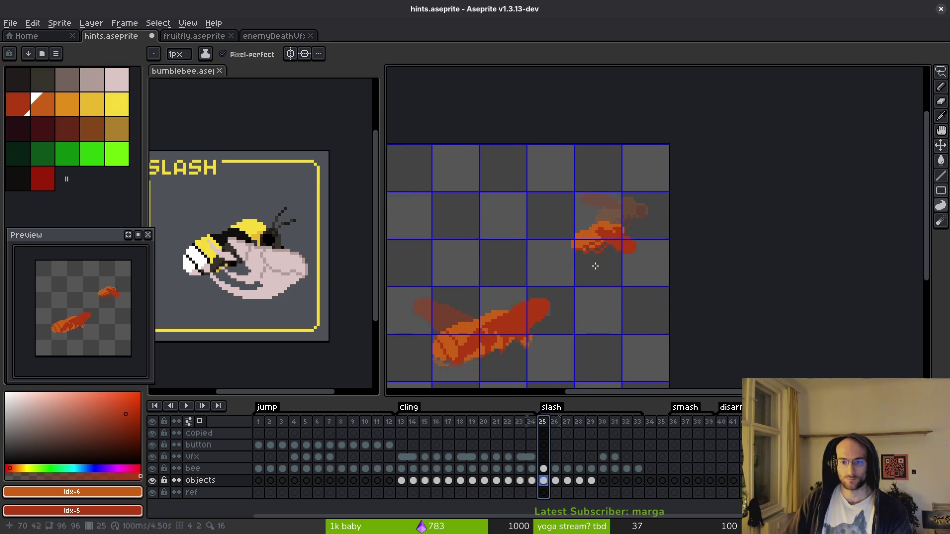
key("Right")
key("Right")
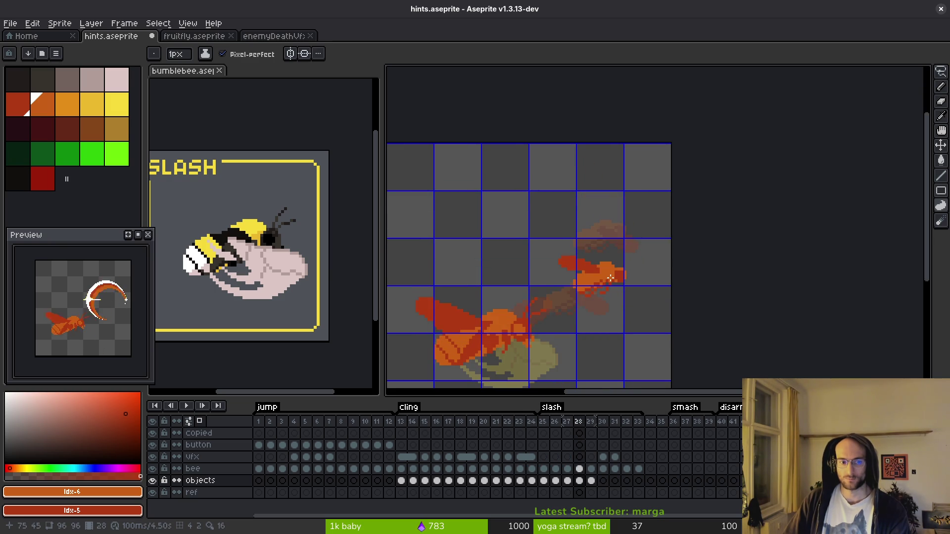
key("Left")
key("Left")
key("Left")
Lasso the upper bee in frame 26, move it up-right, and save hints.aseprite
left_click_drag(561, 279, 550, 300)
key("q")
mouse_move(606, 226)
left_mouse_down()
mouse_move(540, 263)
mouse_move(574, 232)
left_mouse_up()
mouse_move(604, 265)
left_mouse_down()
mouse_move(634, 204)
mouse_move(629, 190)
left_mouse_up()
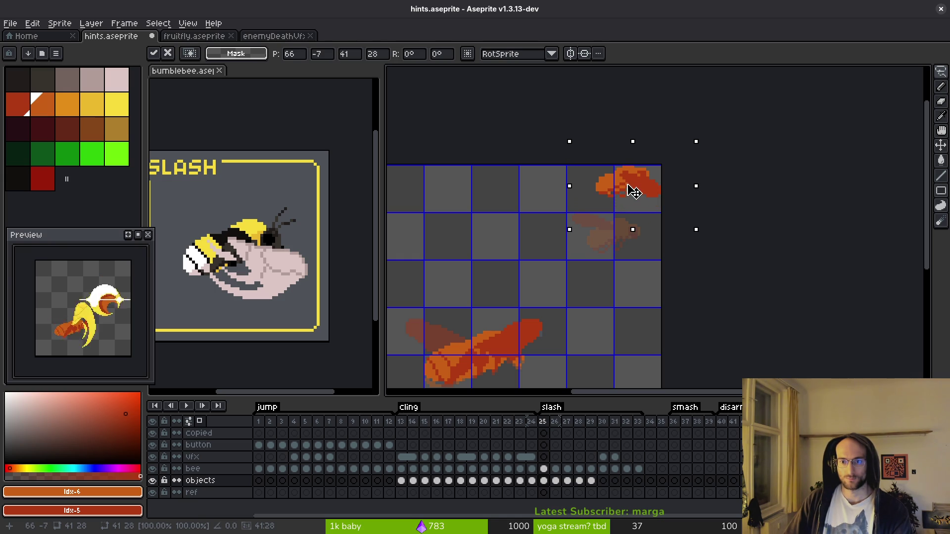
key("Return")
key("ctrl+s")
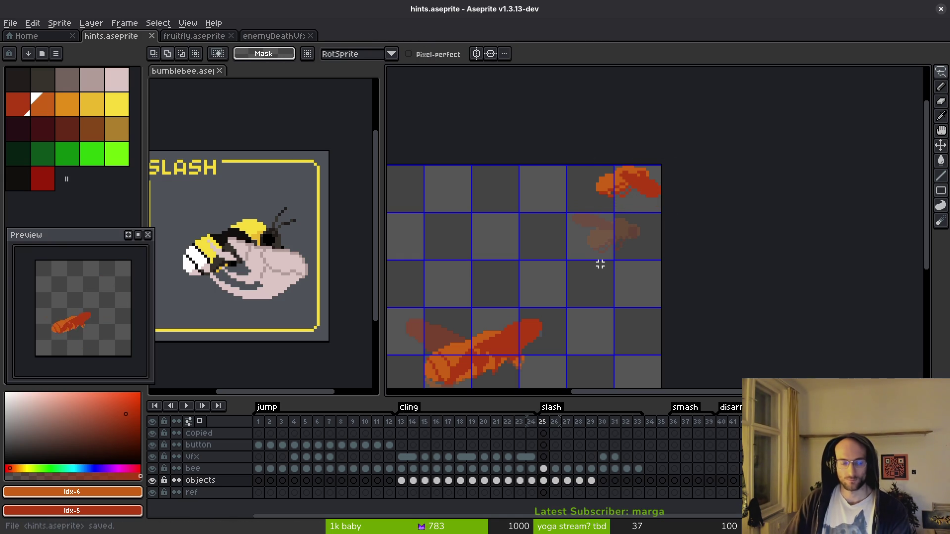
key("Right")
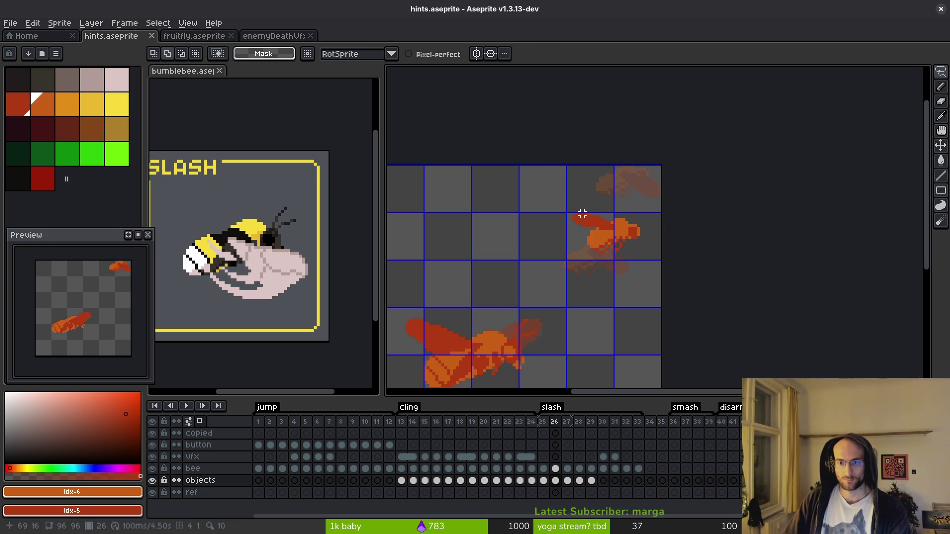
scroll(586, 228, "up", 1)
key("ctrl+z")
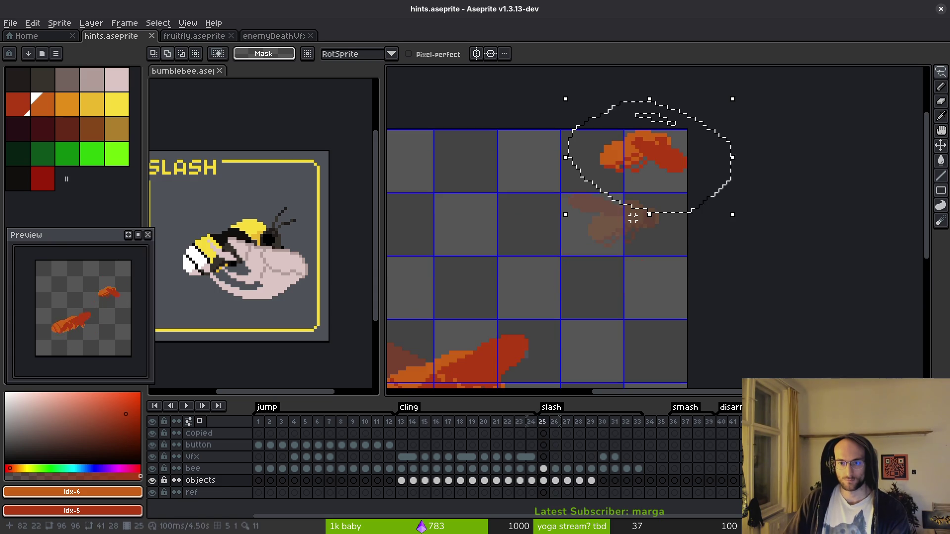
Move the frame-25 bee down into the middle cell and save
key("ctrl+z")
left_click_drag(550, 132, 529, 159)
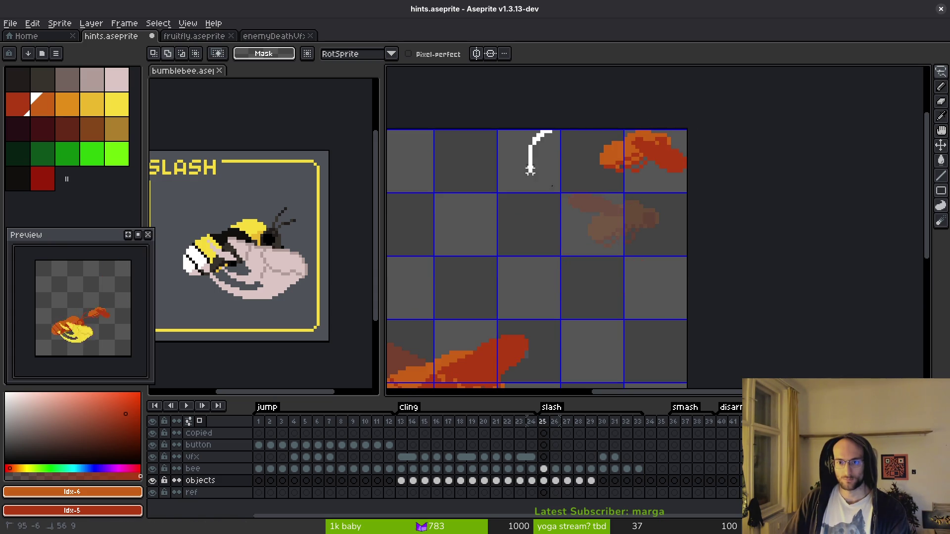
left_click_drag(526, 111, 525, 111)
mouse_move(636, 169)
left_mouse_down()
mouse_move(629, 213)
mouse_move(618, 208)
left_mouse_up()
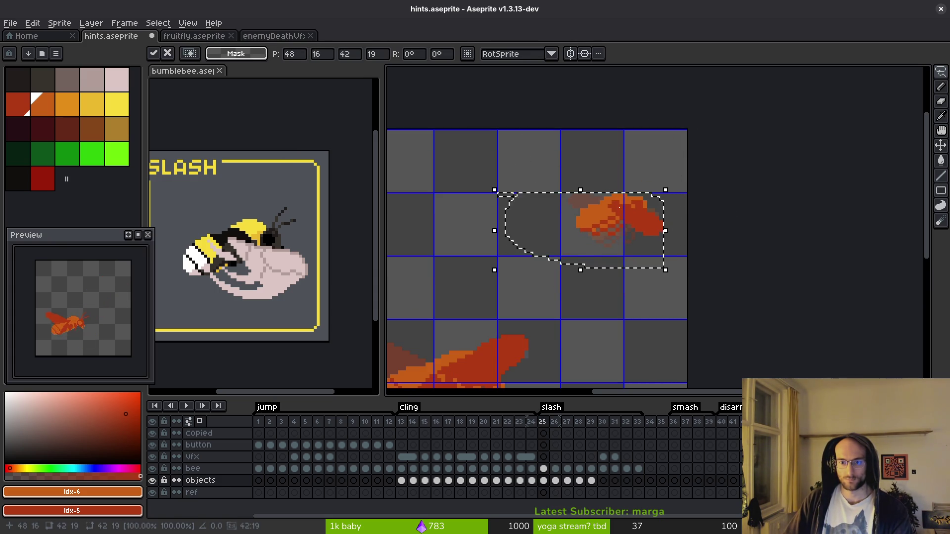
key("ctrl+s")
Reposition the small bee lower in frames 26, 27 and 28
key("period")
left_click_drag(625, 178, 626, 179)
mouse_move(643, 227)
left_mouse_down()
mouse_move(615, 250)
mouse_move(623, 246)
left_mouse_up()
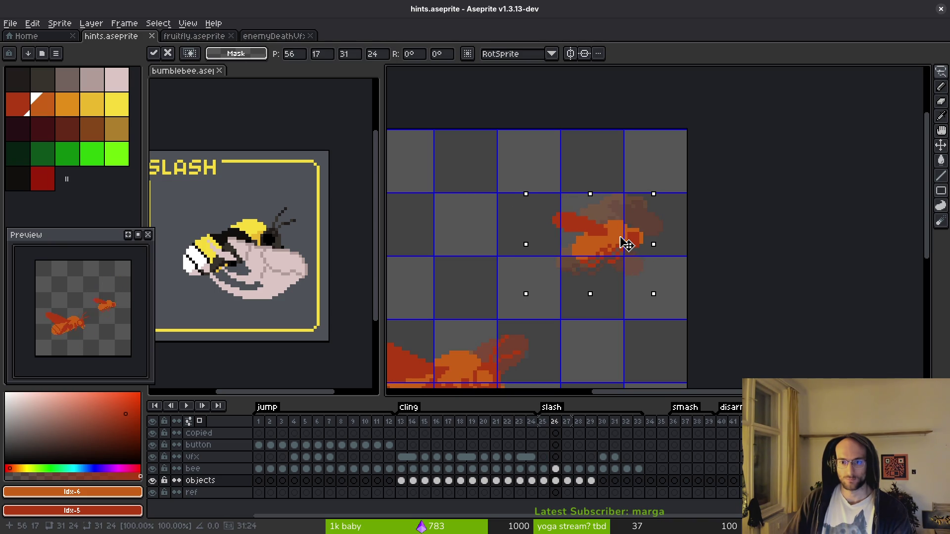
key("period")
mouse_move(542, 222)
left_mouse_down()
mouse_move(635, 215)
mouse_move(542, 244)
mouse_move(594, 269)
left_mouse_up()
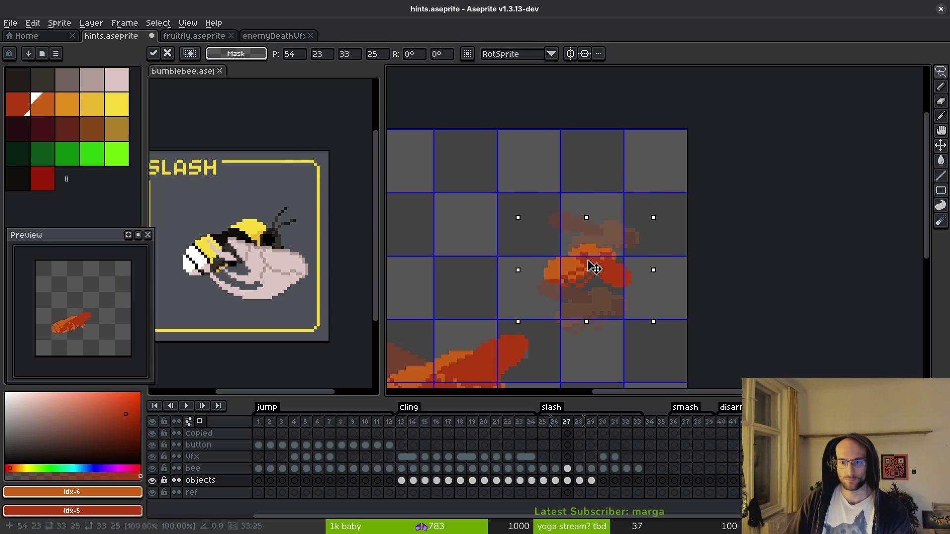
key("period")
mouse_move(517, 210)
left_mouse_down()
mouse_move(596, 208)
mouse_move(509, 227)
mouse_move(515, 213)
left_mouse_up()
mouse_move(602, 263)
left_mouse_down()
mouse_move(587, 255)
mouse_move(585, 280)
mouse_move(568, 290)
mouse_move(586, 276)
left_mouse_up()
key("Return")
mouse_move(495, 258)
left_mouse_down()
mouse_move(601, 228)
mouse_move(543, 239)
mouse_move(546, 232)
left_mouse_up()
Lower the bee again in frame 27, then about 55 px lower in frame 26
key("Left")
mouse_move(616, 178)
left_mouse_down()
mouse_move(517, 225)
mouse_move(564, 168)
mouse_move(598, 171)
left_mouse_up()
mouse_move(583, 225)
left_mouse_down()
mouse_move(584, 245)
mouse_move(594, 246)
left_mouse_up()
key("Left")
mouse_move(638, 154)
left_mouse_down()
mouse_move(549, 198)
mouse_move(642, 157)
left_mouse_up()
left_click_drag(613, 203, 607, 231)
key("Return")
mouse_move(658, 166)
left_mouse_down()
mouse_move(653, 148)
mouse_move(640, 178)
left_mouse_up()
mouse_move(636, 126)
left_mouse_down()
mouse_move(679, 157)
mouse_move(653, 139)
left_mouse_up()
left_click_drag(636, 170, 627, 197)
key("ctrl+d")
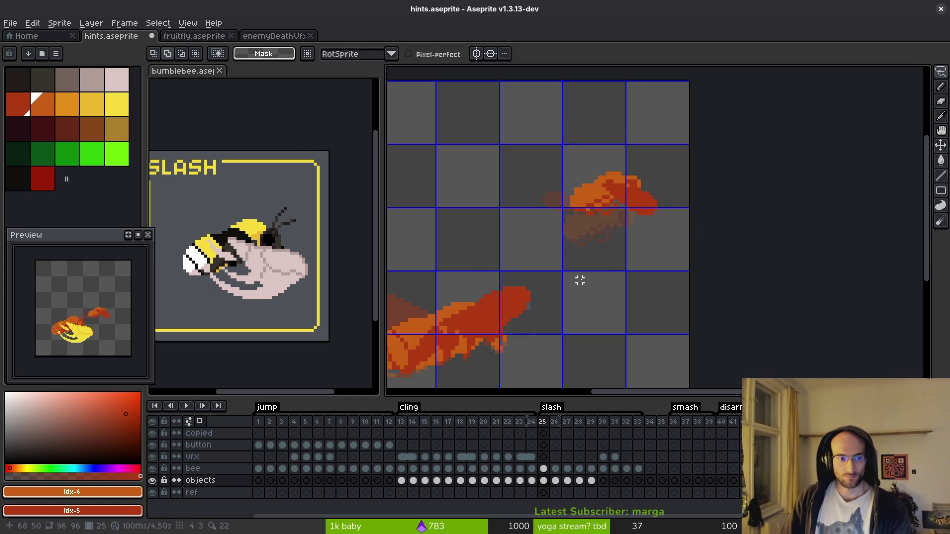
scroll(584, 280, "down", 1)
Step forward through the slash frames to frame 30 in hints.aseprite
key("period")
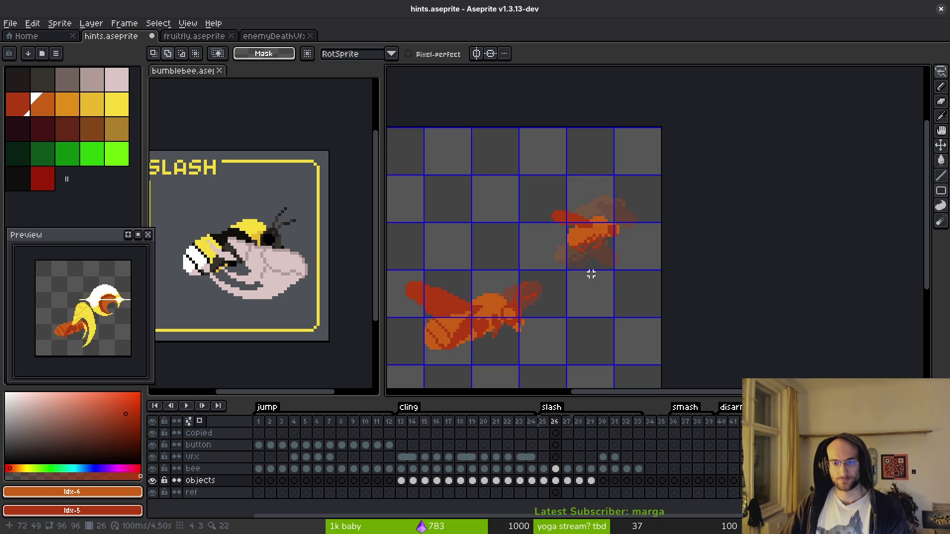
key("period")
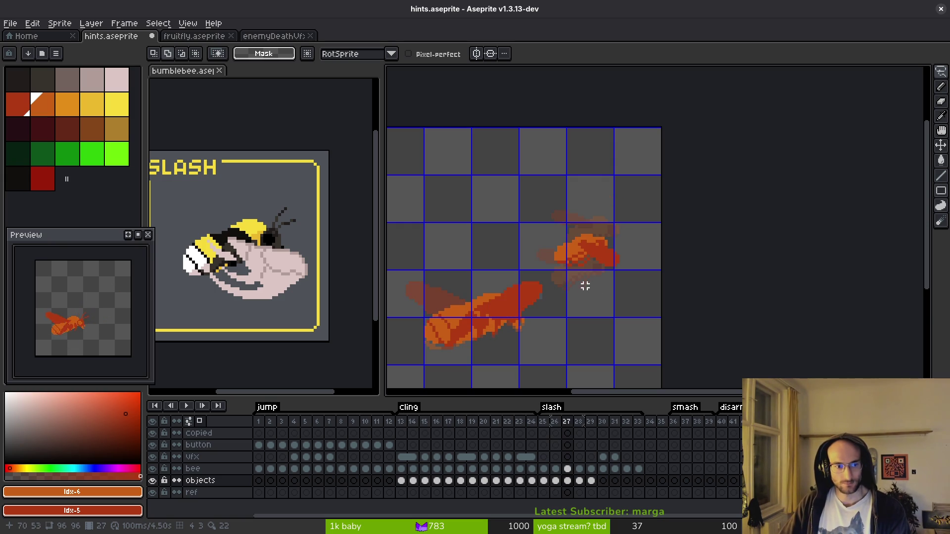
key("period")
scroll(564, 257, "down", 2)
key("period")
scroll(573, 266, "up", 2)
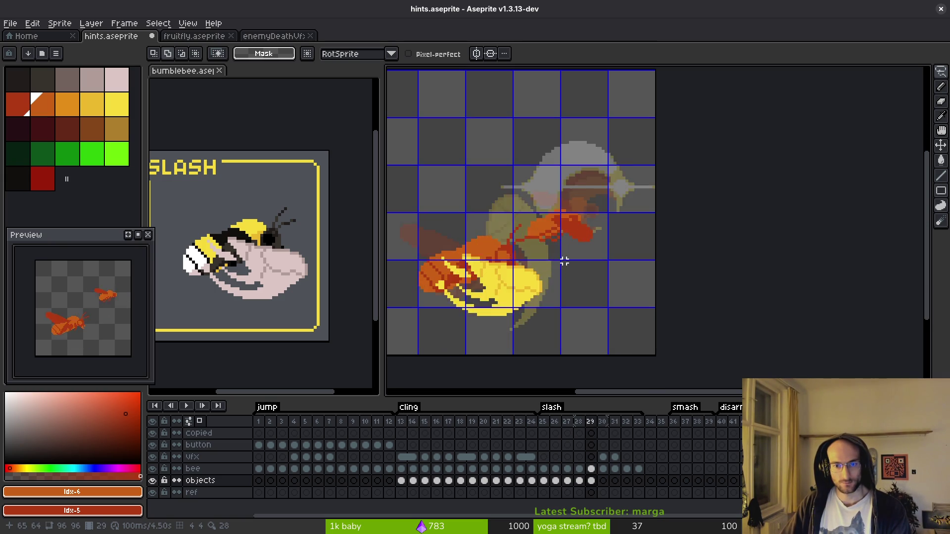
key("period")
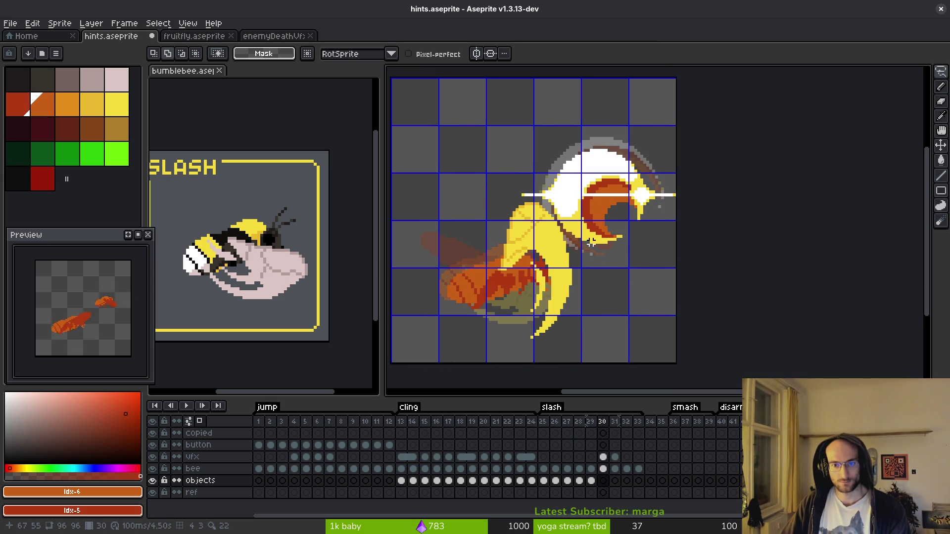
Select the vfx layer's cel at frame 30
left_click(602, 456)
key("Return")
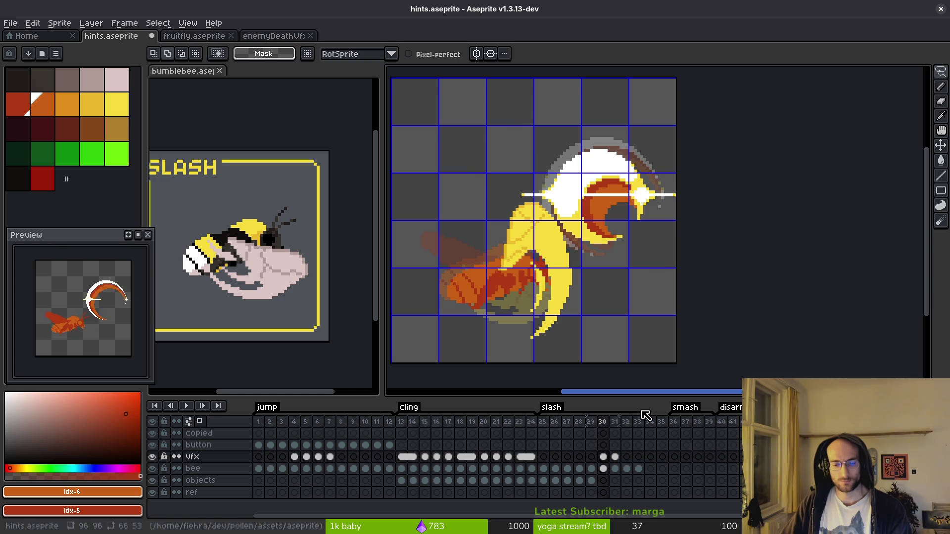
left_click(602, 457)
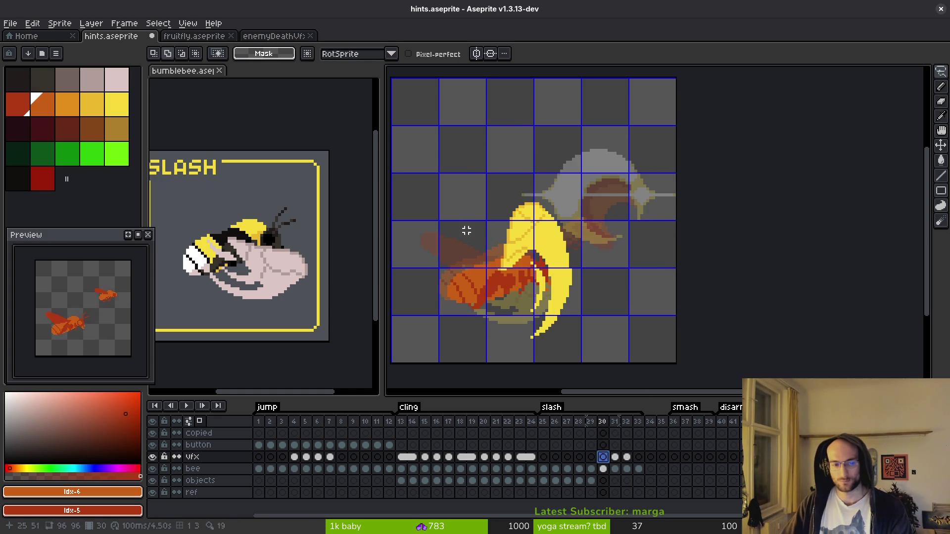
Switch to enemyDeathVfx.aseprite and play its slash animation
left_click(285, 36)
left_click(500, 333)
key("Return")
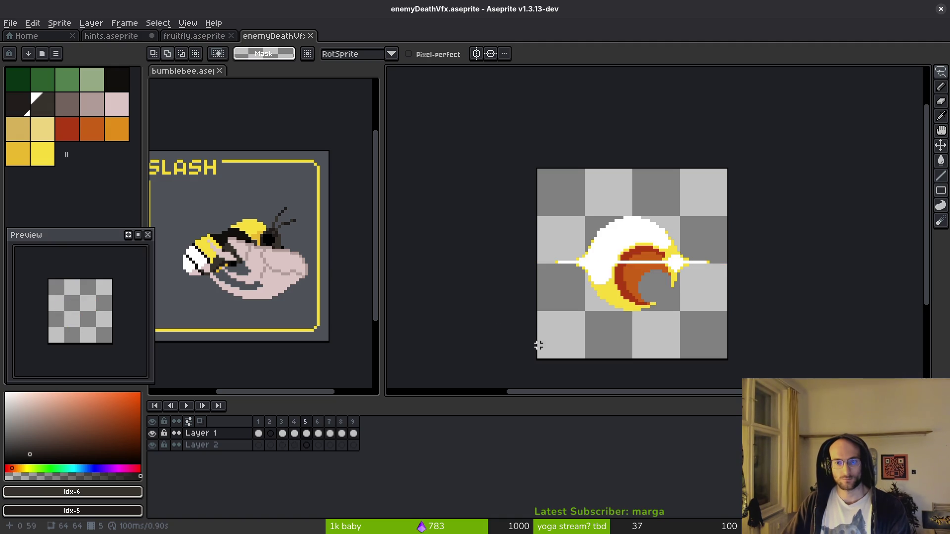
Step through enemyDeathVfx to frame 3's flattened flash, then glance at hints.aseprite
key("comma")
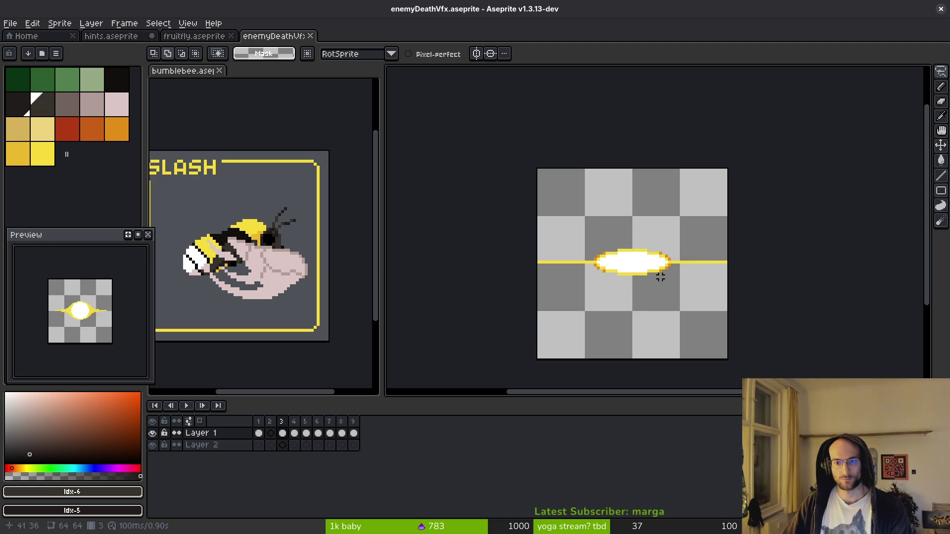
key("comma")
key("comma")
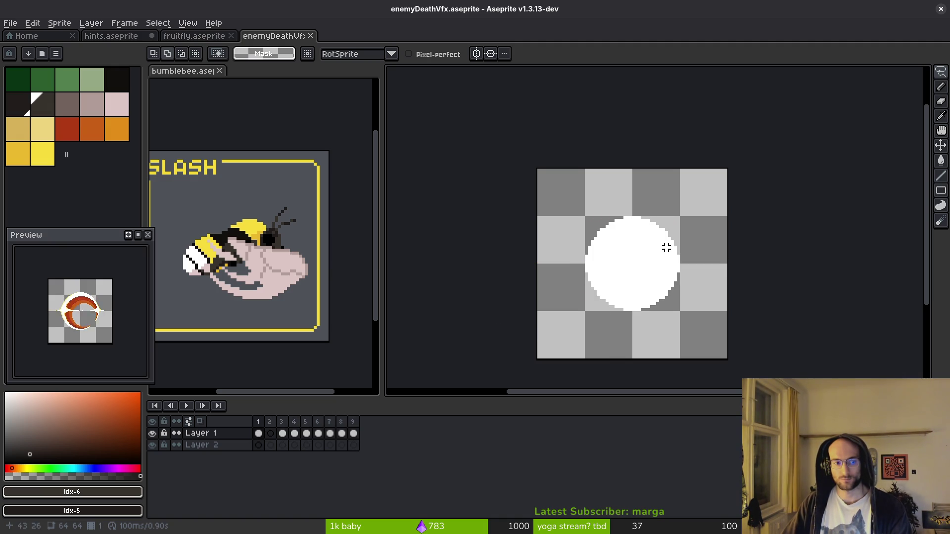
key("period")
key("period")
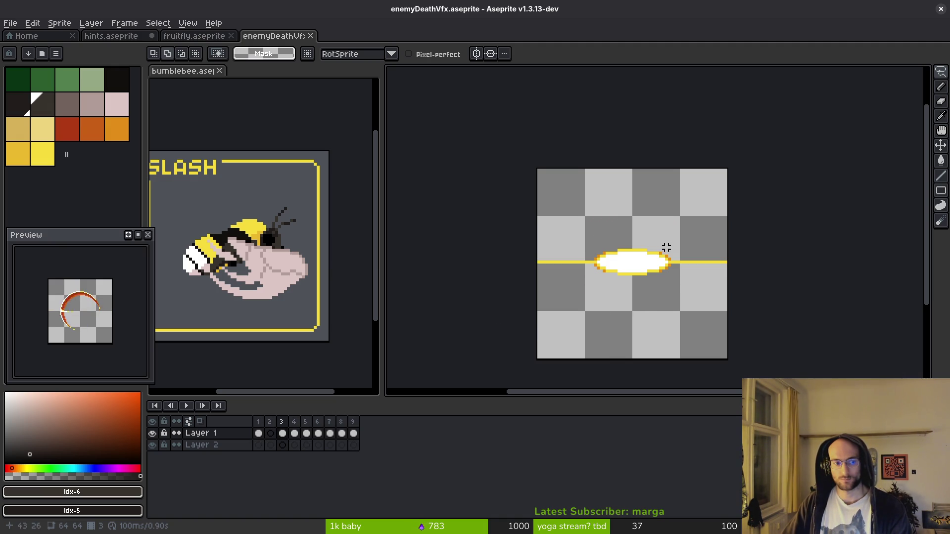
left_click(109, 36)
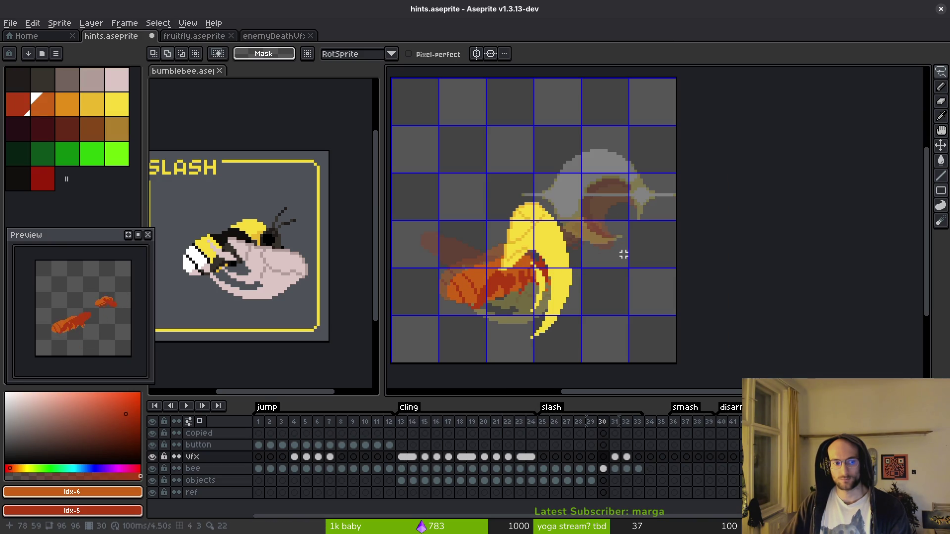
Settle on enemyDeathVfx frame 3's flash, then return to hints.aseprite
left_click(254, 36)
key("Left")
key("Right")
key("Left")
key("Left")
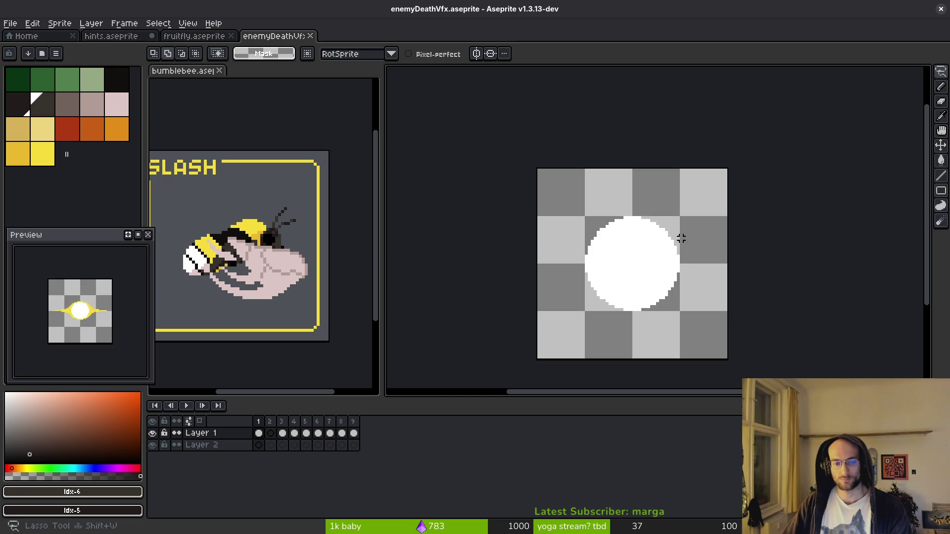
key("Right")
key("Right")
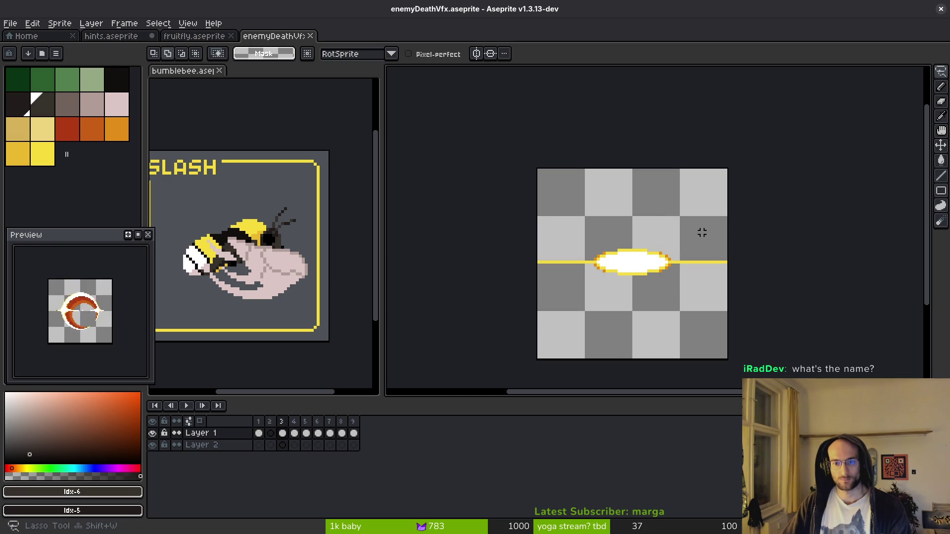
left_click(113, 37)
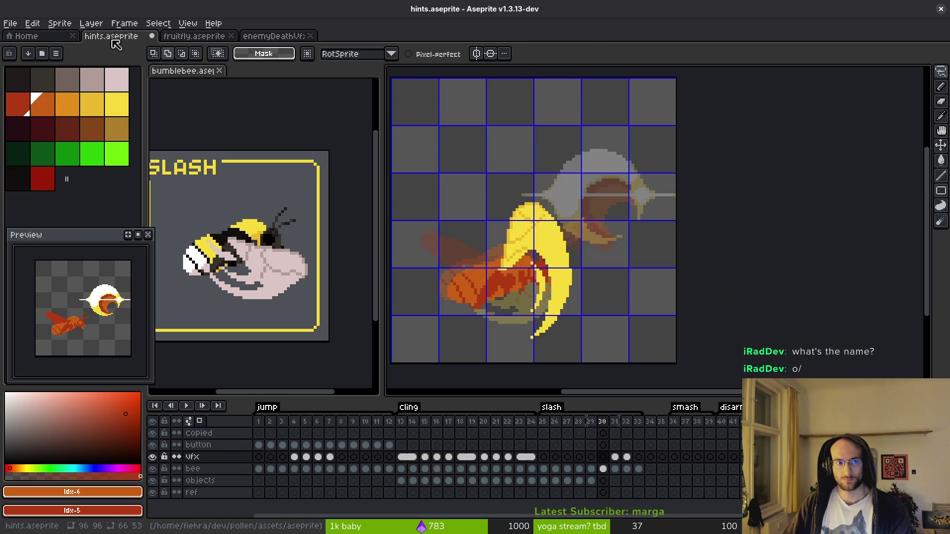
Paste the flash into the frame 30 vfx cel and move it over the grey crescent
key("ctrl+v")
key("Escape")
left_click(602, 457)
key("ctrl+v")
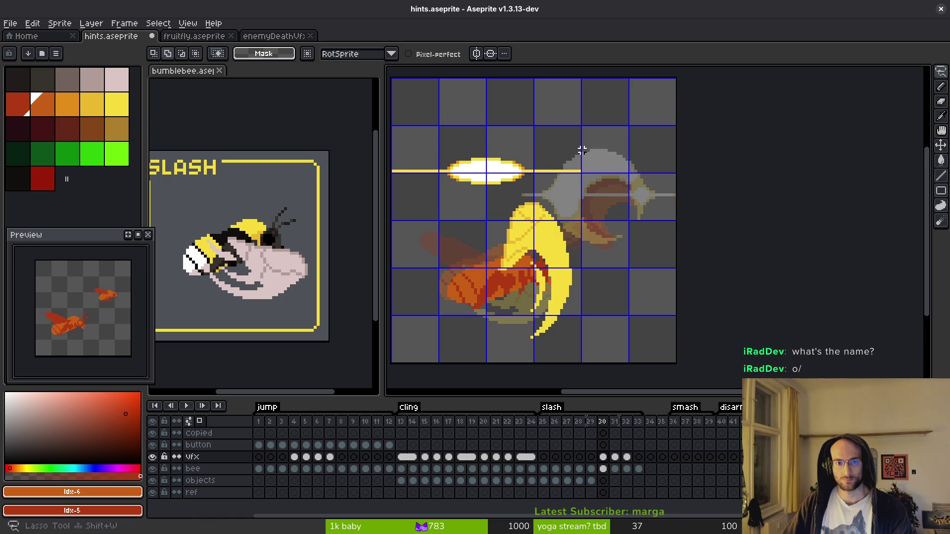
scroll(544, 144, "left", 3)
mouse_move(473, 201)
left_mouse_down()
mouse_move(605, 191)
mouse_move(479, 141)
left_mouse_up()
mouse_move(554, 162)
left_mouse_down()
mouse_move(666, 180)
mouse_move(678, 198)
mouse_move(674, 185)
mouse_move(659, 187)
mouse_move(666, 202)
mouse_move(731, 183)
mouse_move(627, 174)
mouse_move(638, 174)
left_mouse_up()
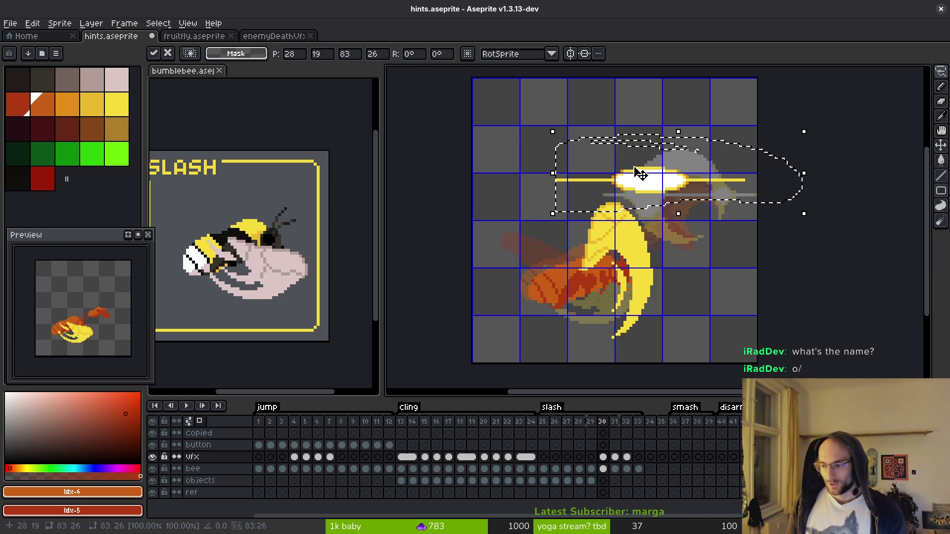
In the terminal, run the mistyped 'vimi' command and recall it for correction
key("super+Return")
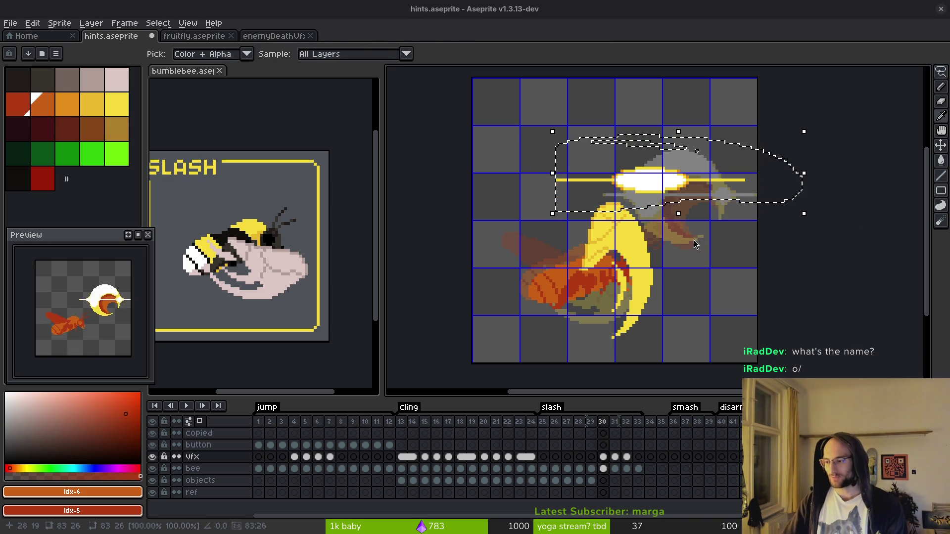
type("vimi")
key("Return")
key("Up")
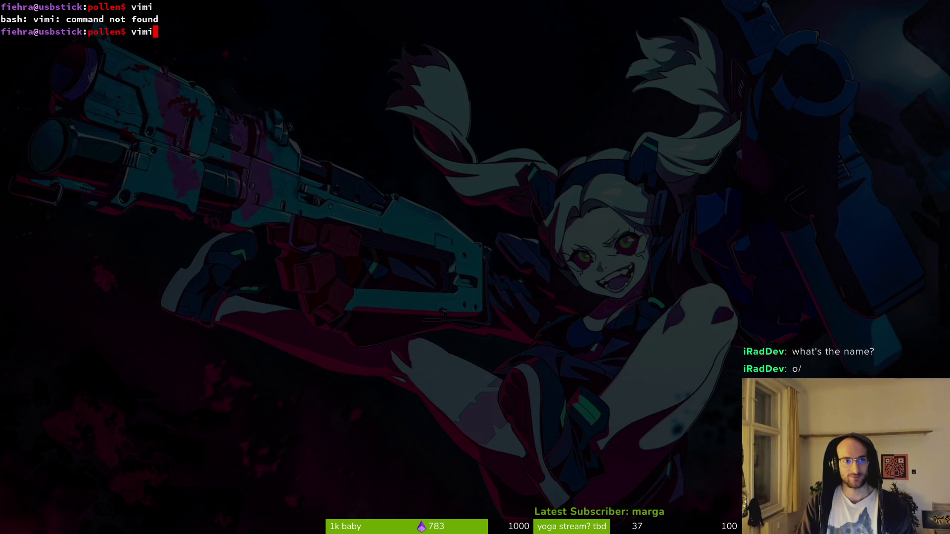
Launch Vim and open README.md from the Git Files finder
key("Return")
type("raed")
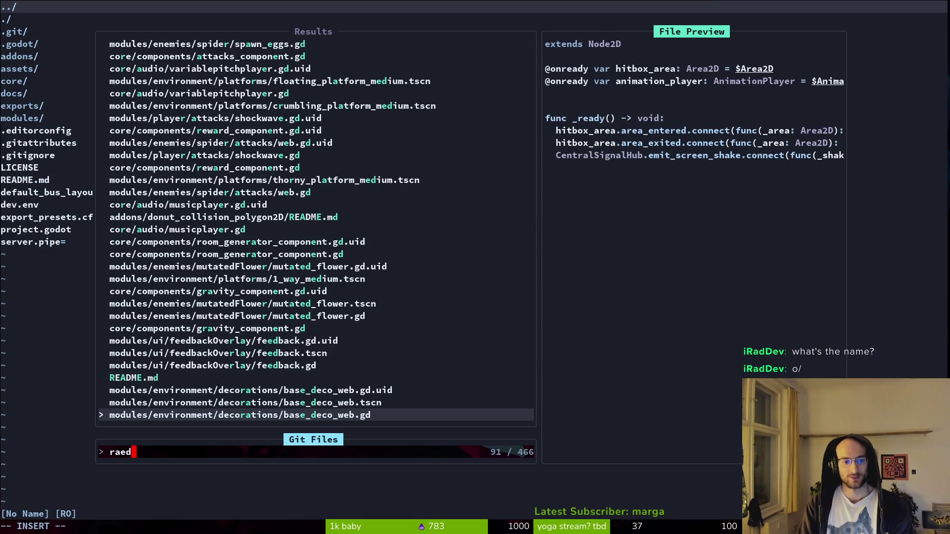
key("Up")
key("Up")
key("Up")
key("Return")
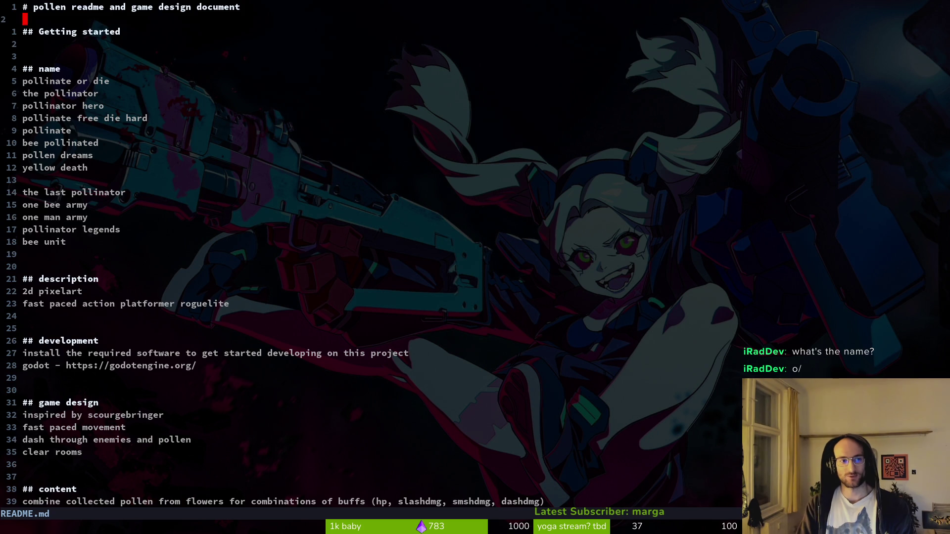
Line-select the three name ideas down to 'pollinator hero', yank them and save README.md
key("shift+v")
key("j")
key("j")
key("j")
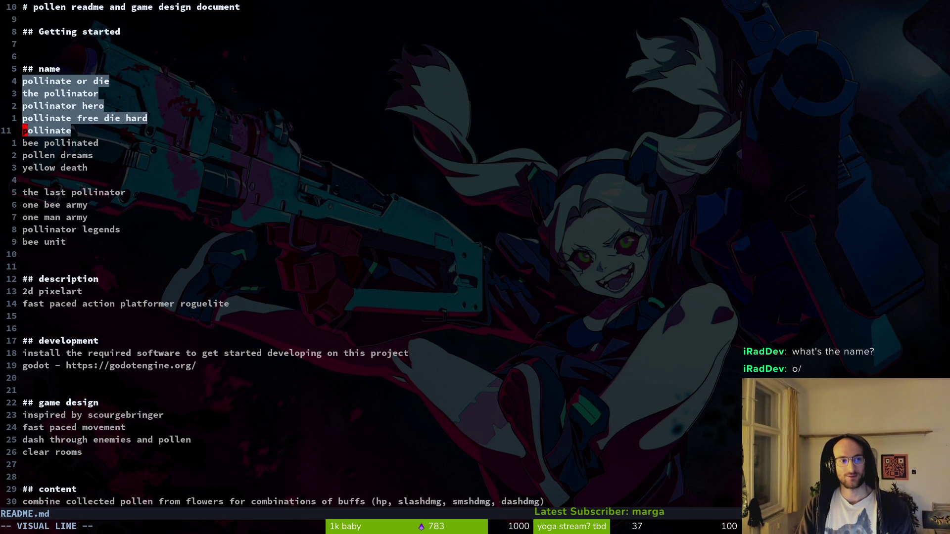
key("j")
key("j")
key("k")
key("k")
key("k")
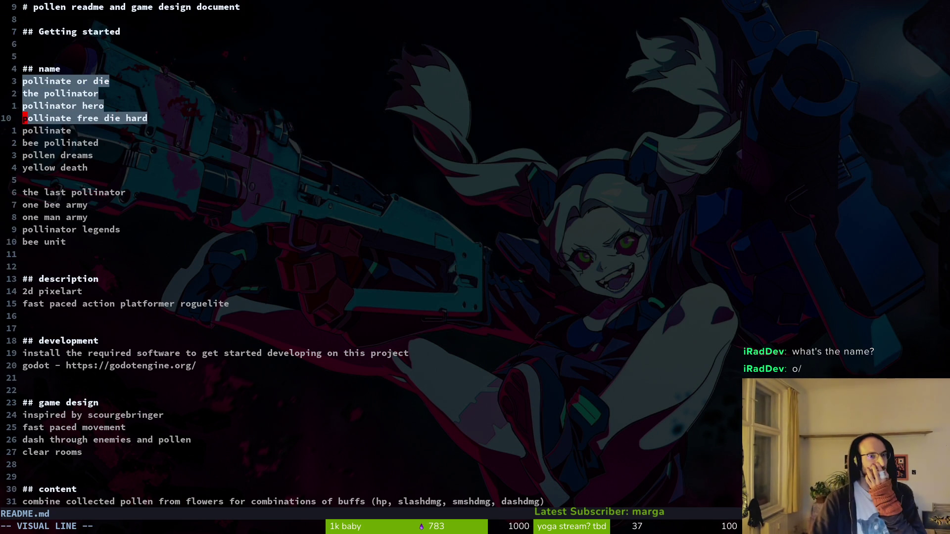
key("k")
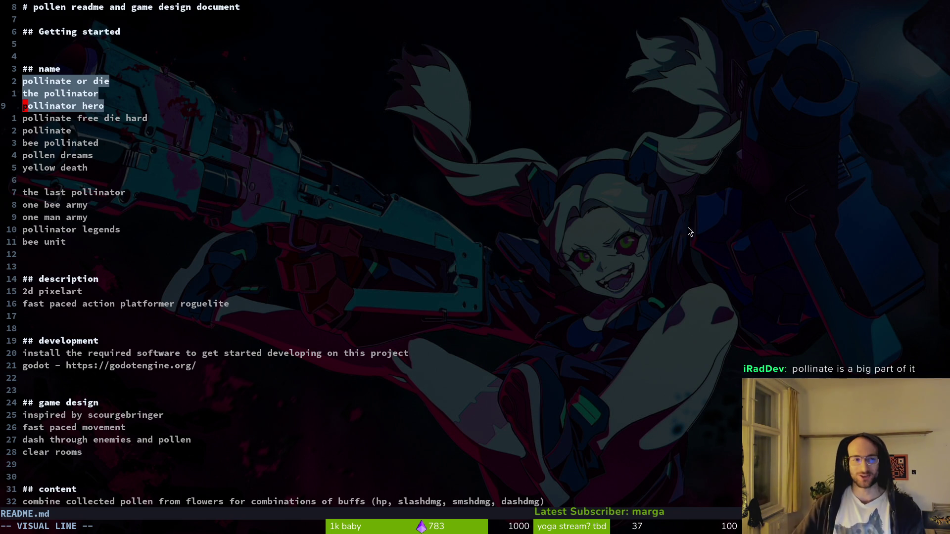
type("y:w")
key("Return")
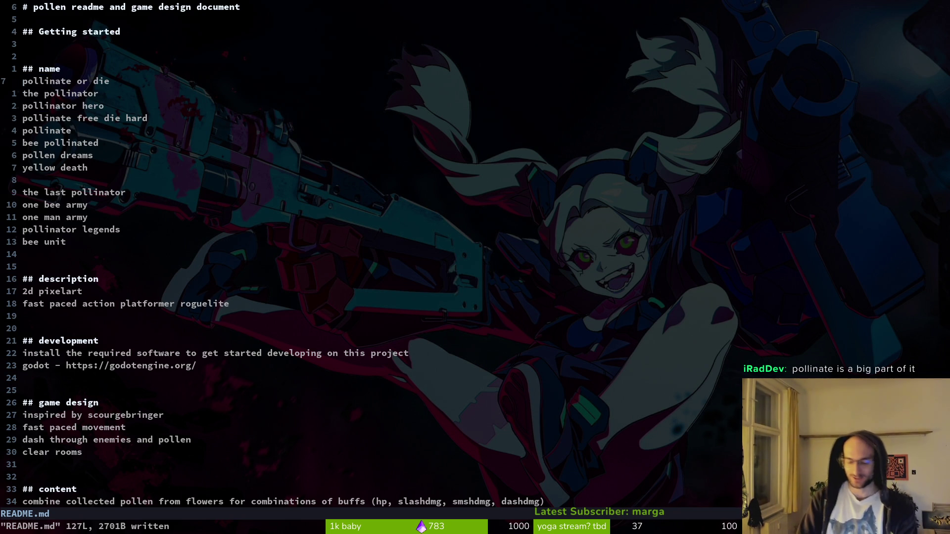
Quit Vim and return to Aseprite
type(":q")
key("Return")
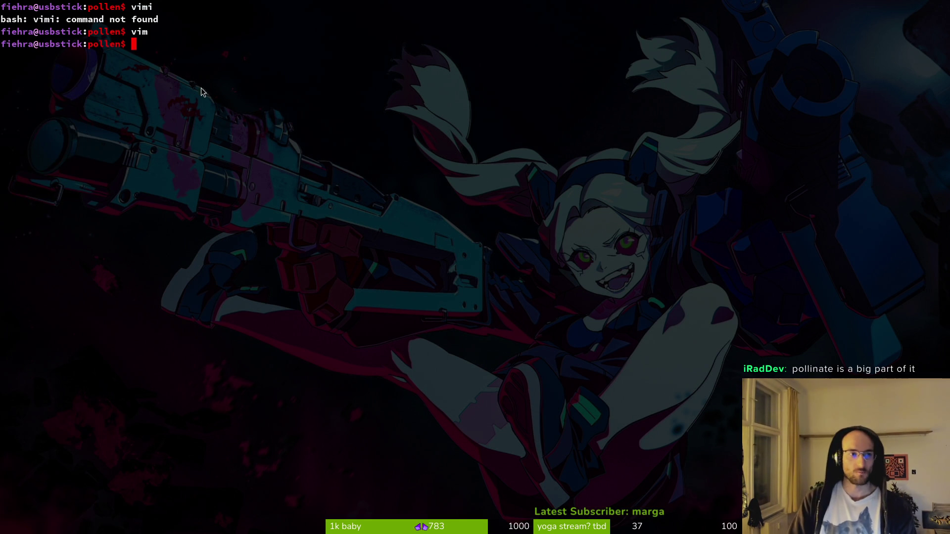
key("alt+Tab")
Nudge the frame 30 flash, save, and move frame 31's slash down and left
mouse_move(675, 220)
left_mouse_down()
mouse_move(615, 201)
mouse_move(693, 244)
mouse_move(693, 206)
mouse_move(703, 237)
mouse_move(632, 275)
mouse_move(642, 269)
left_mouse_up()
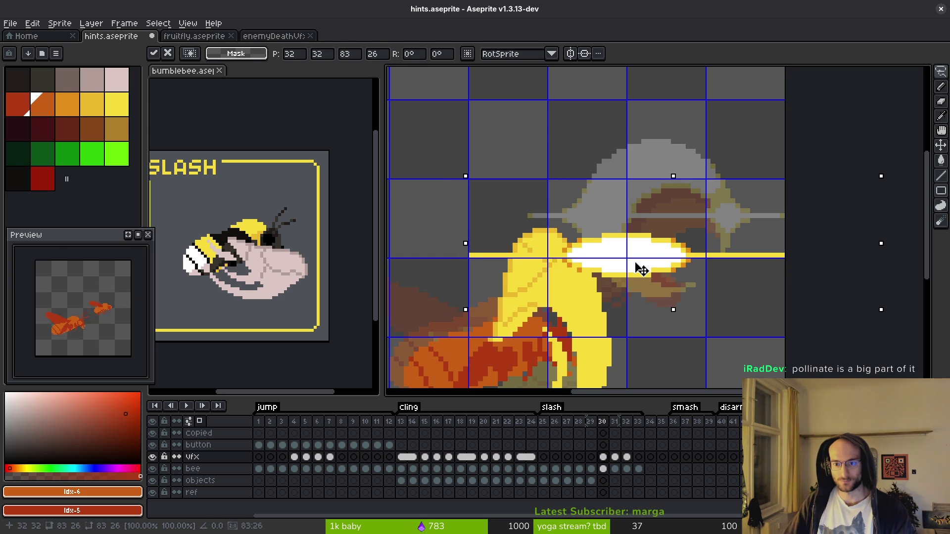
key("ctrl+s")
key("Right")
left_click_drag(784, 218, 505, 94)
mouse_move(667, 166)
left_mouse_down()
mouse_move(669, 298)
mouse_move(592, 242)
mouse_move(638, 217)
mouse_move(631, 203)
left_mouse_up()
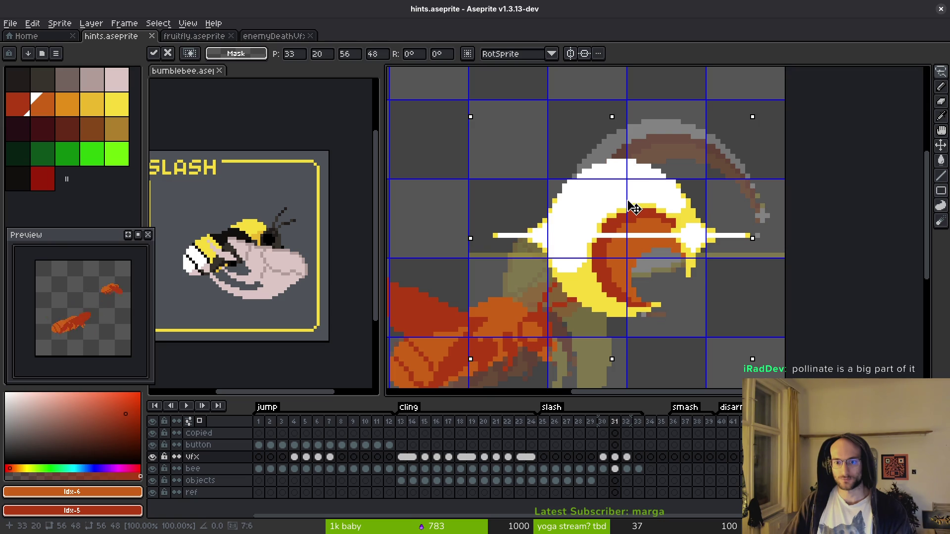
key("ctrl+d")
Shift frame 32's slash left, nudge it one pixel more, and save hints.aseprite
scroll(643, 212, "down", 4)
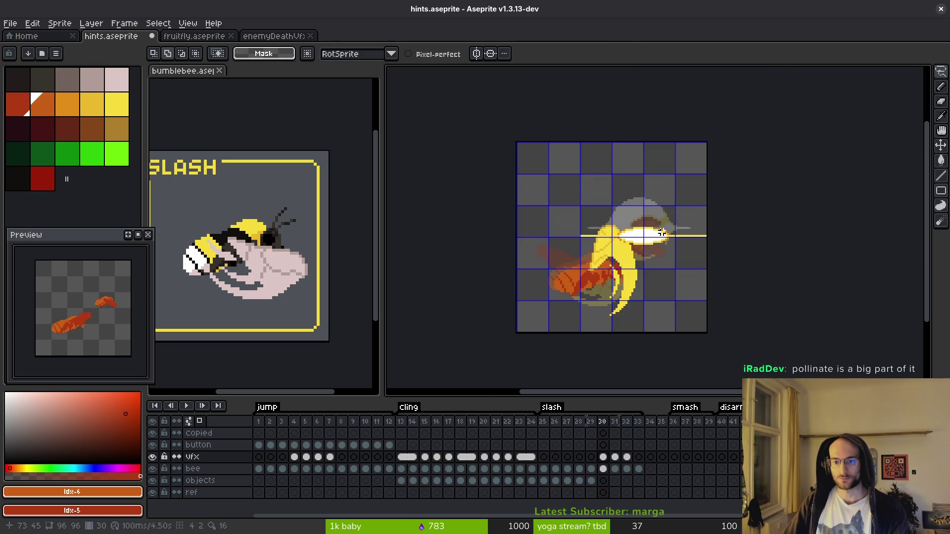
scroll(673, 230, "up", 3)
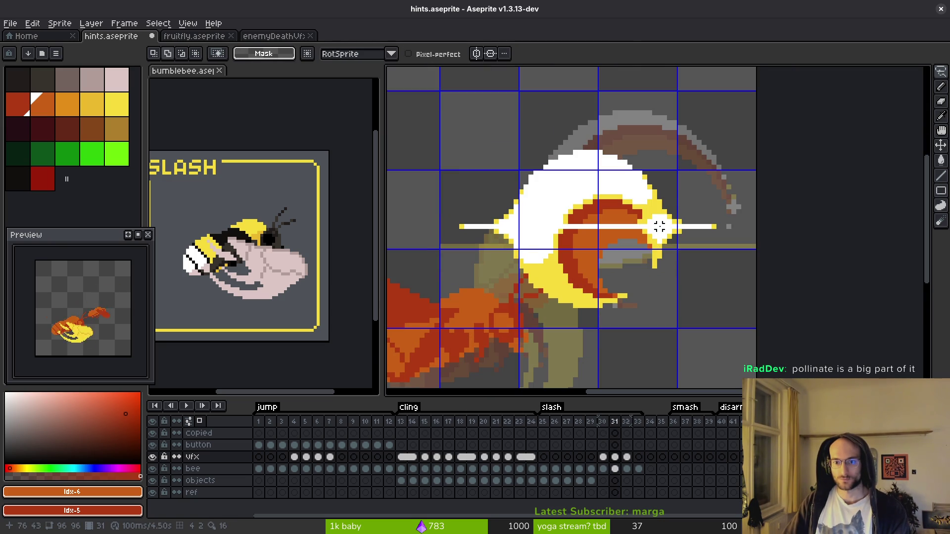
key("ctrl+shift+d")
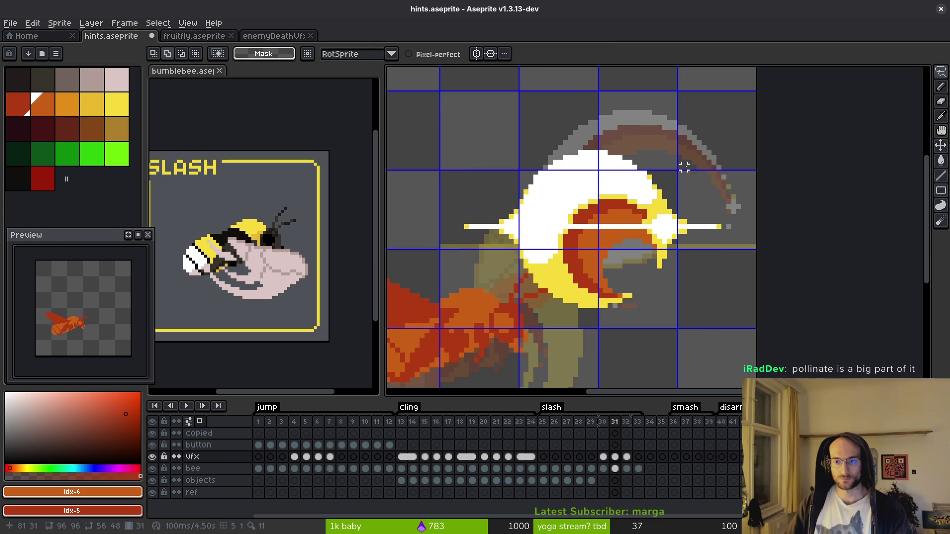
key("period")
left_click_drag(660, 138, 604, 142)
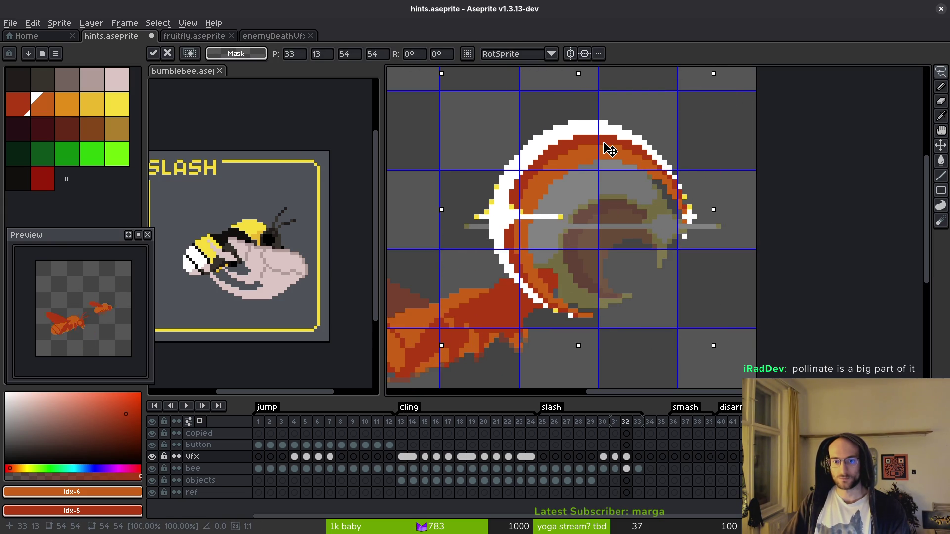
key("Left")
key("ctrl+s")
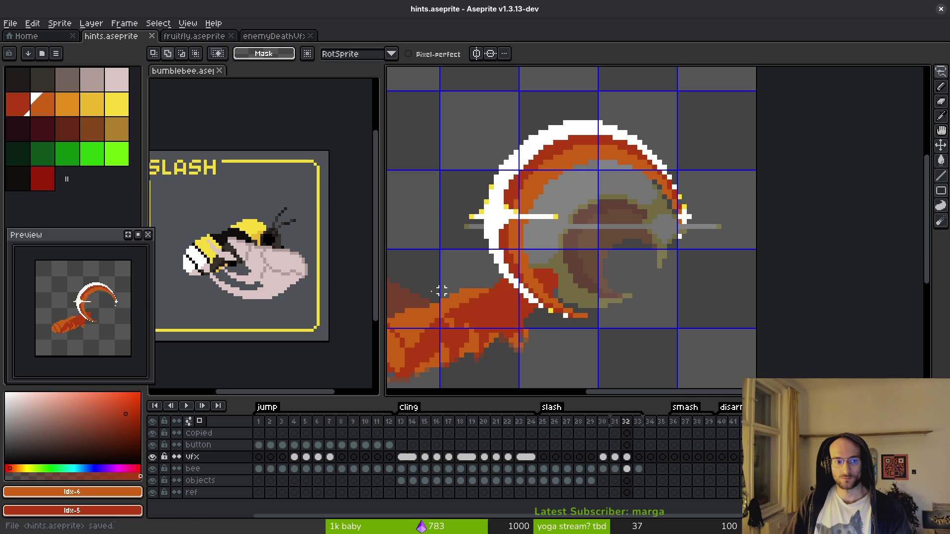
Pan and zoom the view over the slash frame's bee
scroll(100, 327, "down", 1)
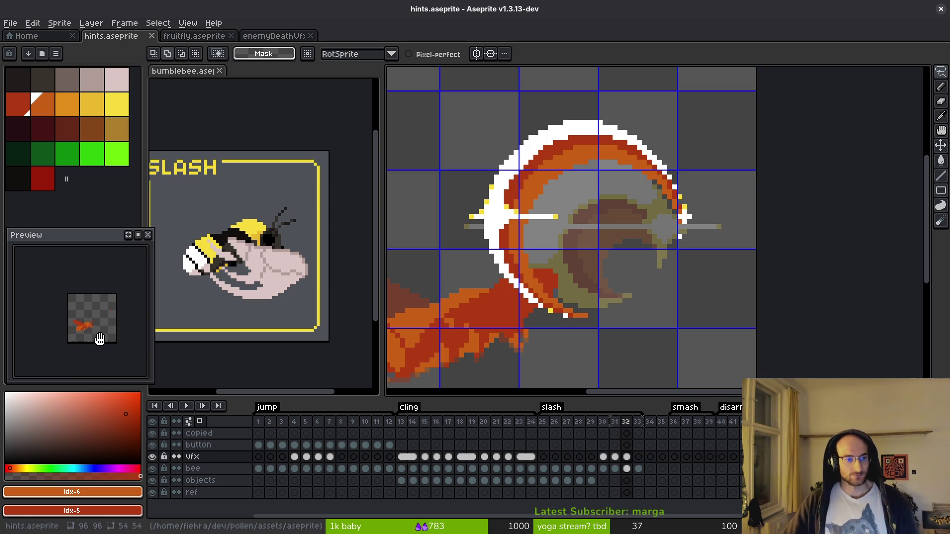
left_click_drag(586, 228, 642, 184)
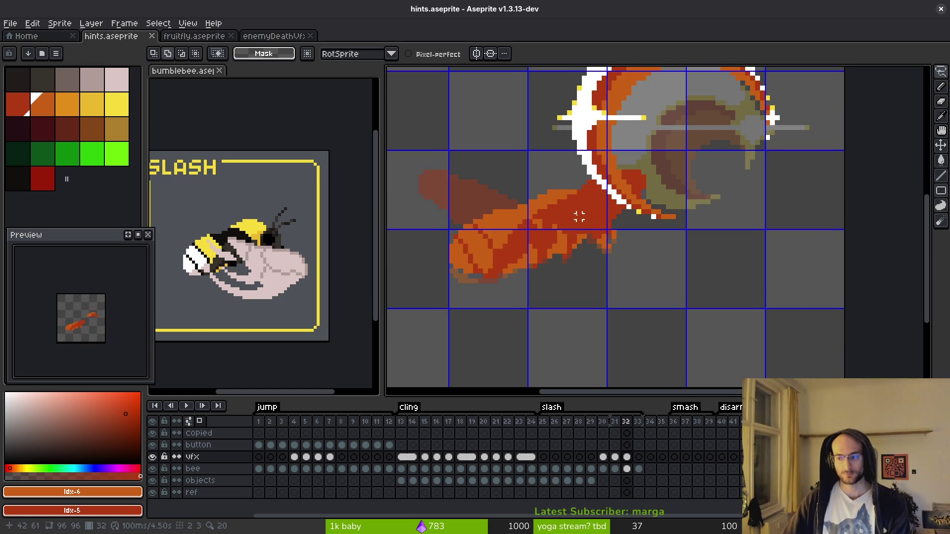
scroll(578, 214, "down", 2)
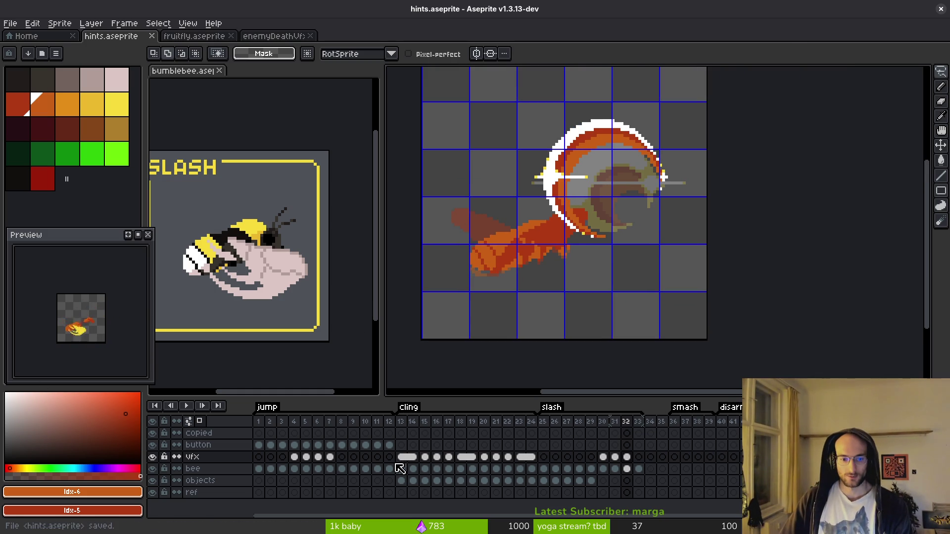
Browse the button-layer cels across frames 4 to 30, comparing the coin
left_click(366, 445)
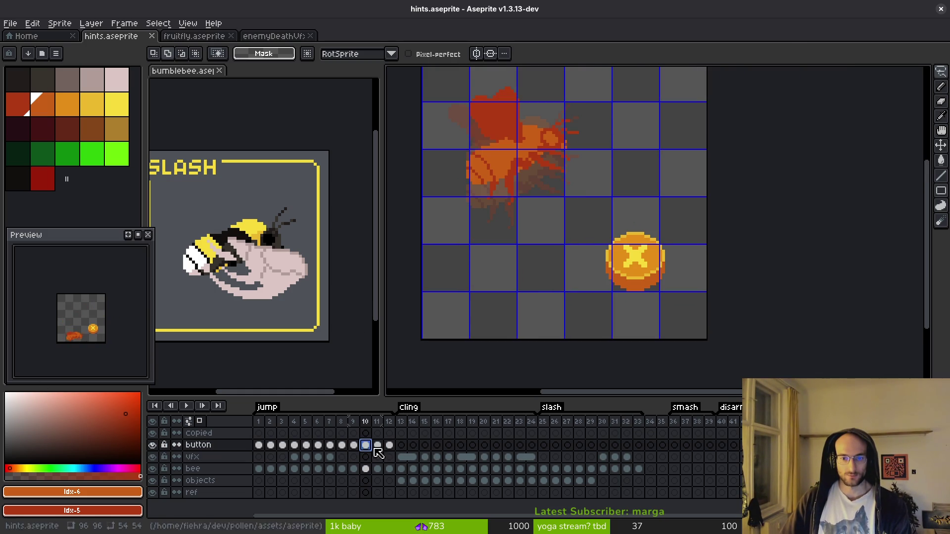
left_click(603, 445)
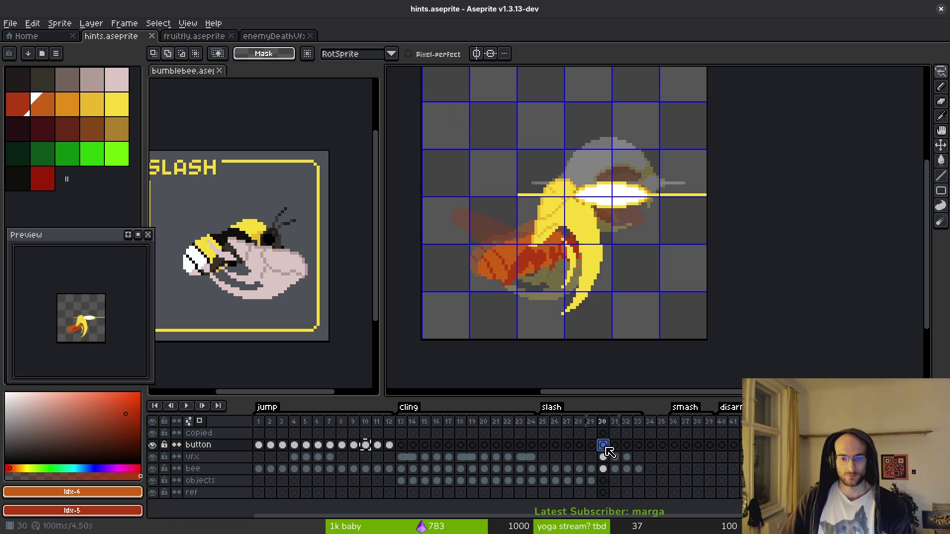
left_click(591, 445)
left_click(532, 445)
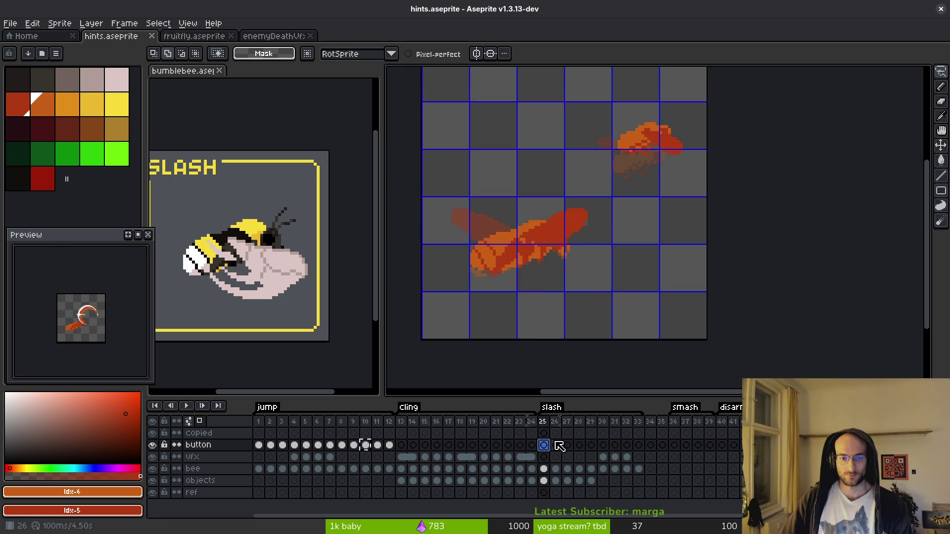
left_click(545, 445)
left_click(294, 445)
left_click(556, 445)
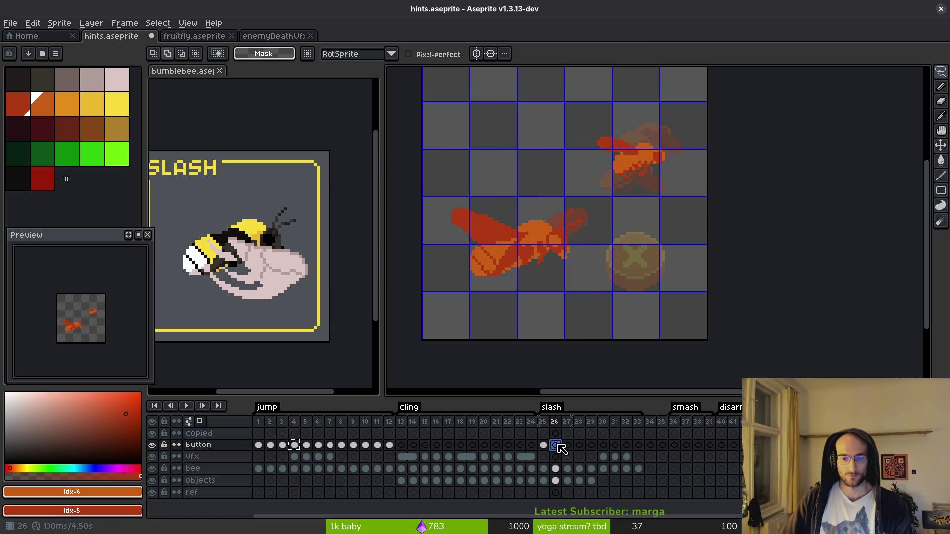
left_click(566, 445)
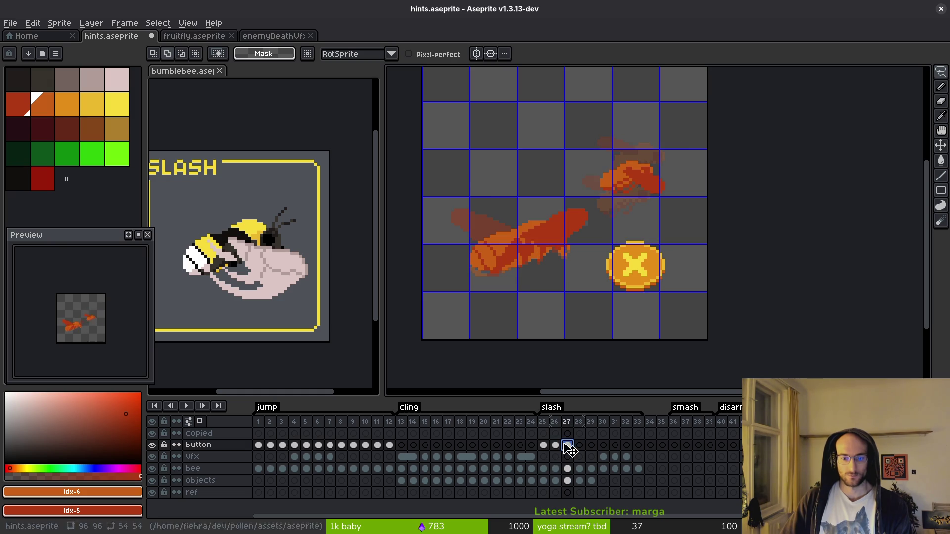
key("Left")
Pick frame 25's button cel and select the coin on it
left_click(544, 447)
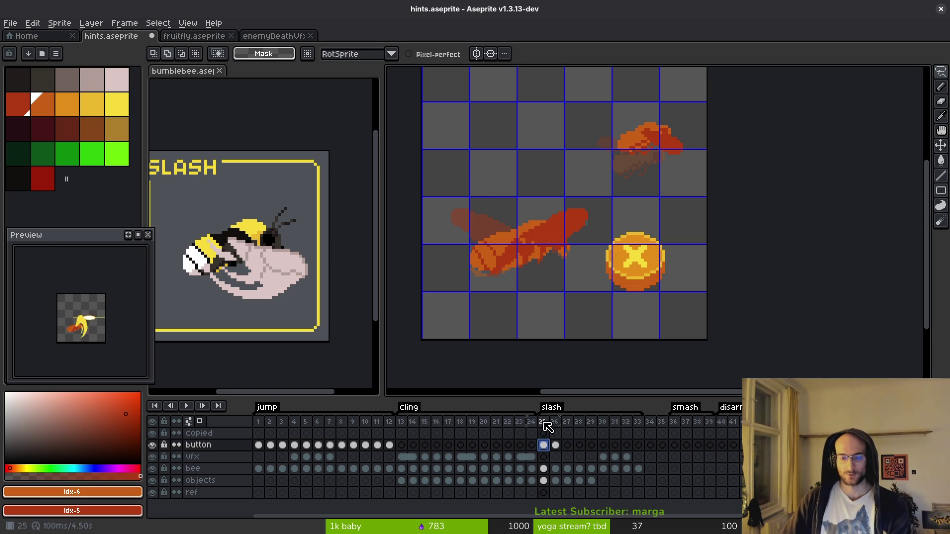
scroll(583, 272, "down", 1)
key("Right")
key("Right")
key("Right")
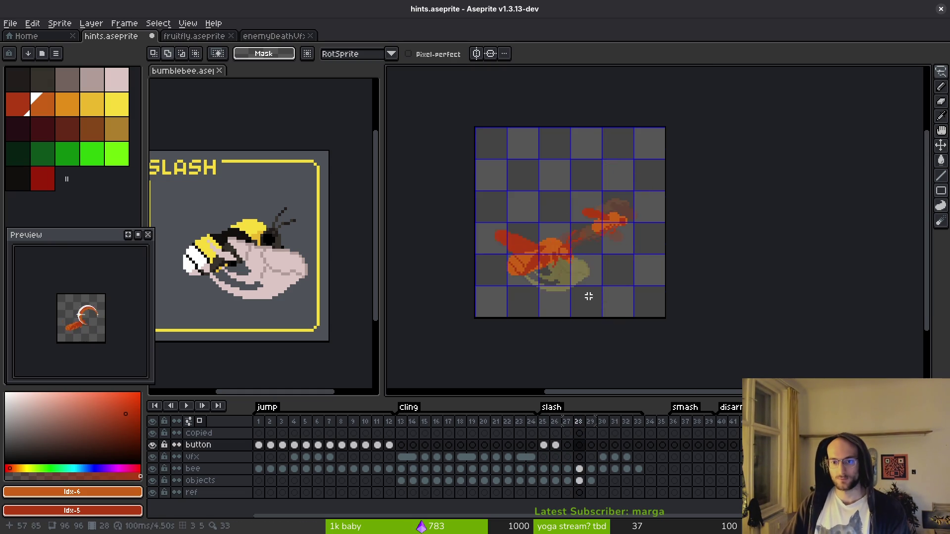
key("Left")
key("Left")
key("Left")
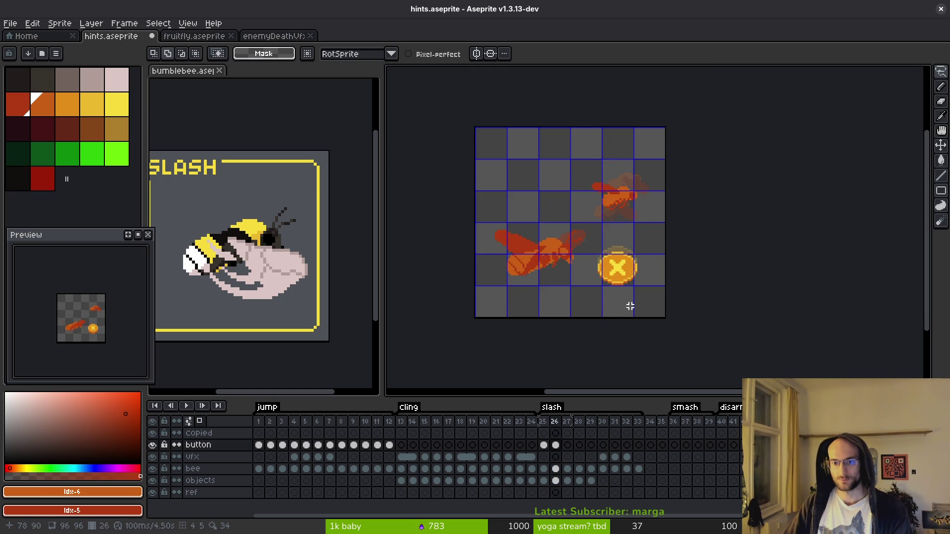
key("Right")
scroll(636, 264, "up", 2)
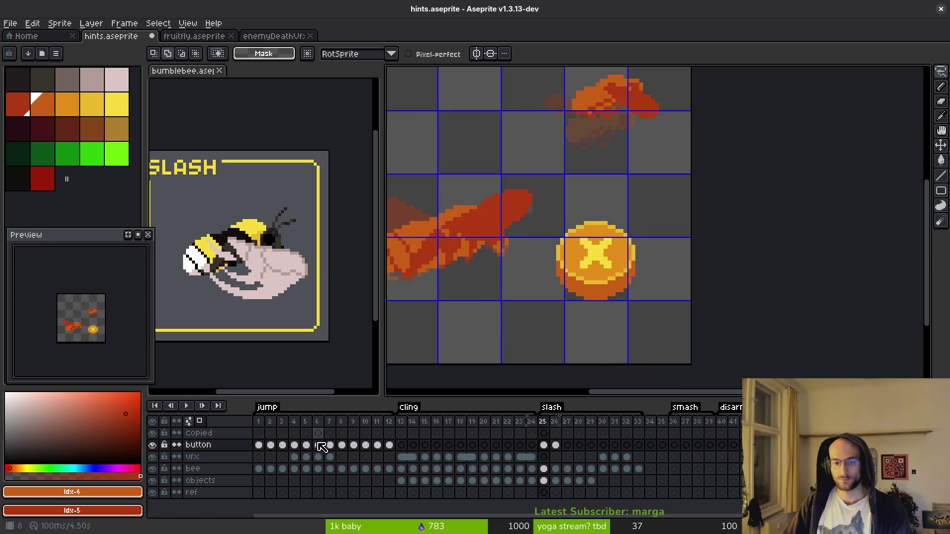
left_click(318, 445)
left_click(543, 445)
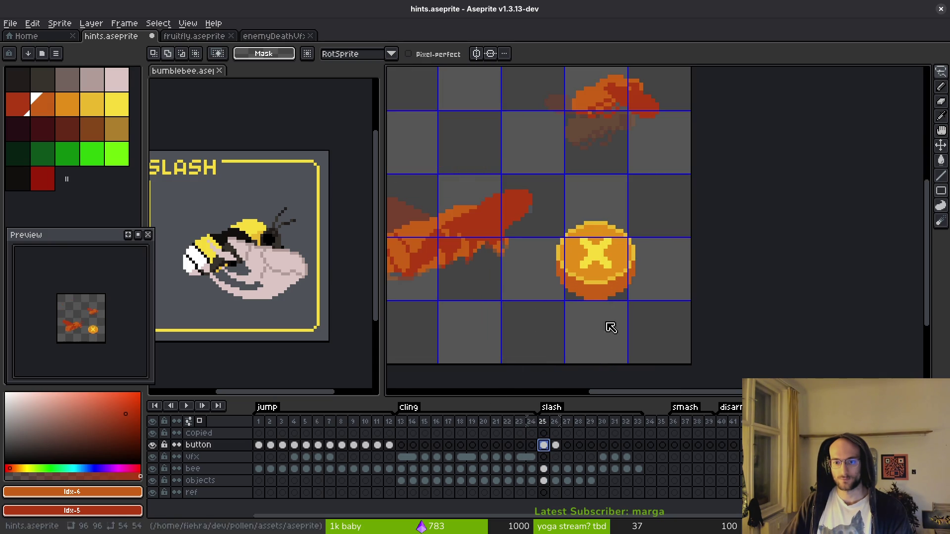
mouse_move(633, 204)
left_mouse_down()
mouse_move(544, 228)
mouse_move(673, 265)
mouse_move(658, 210)
left_mouse_up()
Move the coin button a few pixels right on frames 25 and 26
left_click_drag(625, 253, 654, 254)
key("ctrl+d")
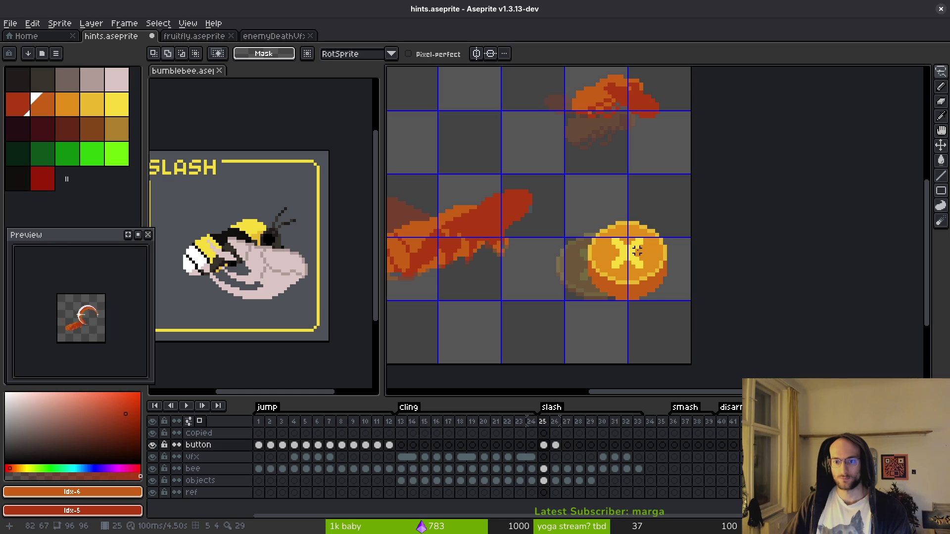
key("period")
mouse_move(631, 210)
left_mouse_down()
mouse_move(530, 262)
mouse_move(663, 218)
mouse_move(633, 210)
left_mouse_up()
left_click_drag(645, 265, 652, 265)
key("ctrl+d")
scroll(648, 267, "up", 4)
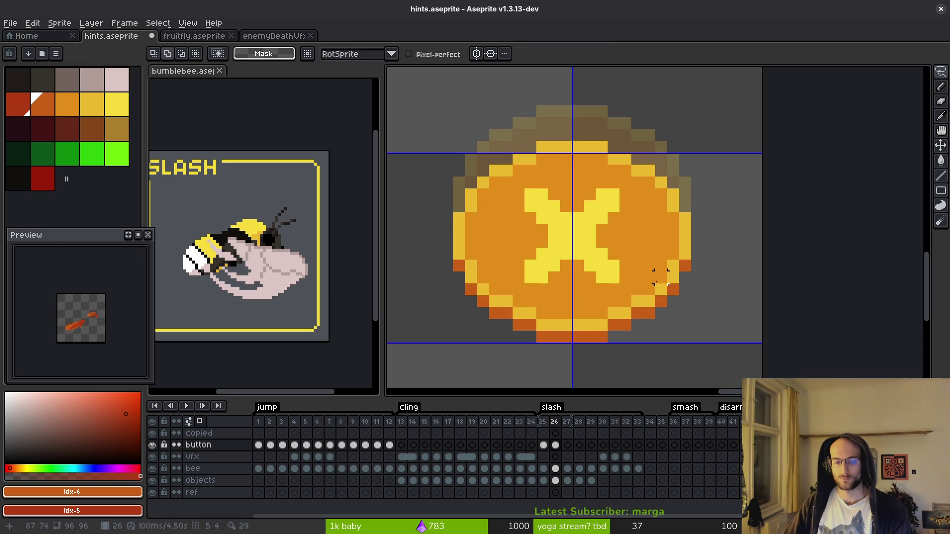
Redraw frame 26's X as a hollow bright-yellow square with the pencil
key("b")
left_click(606, 221, "alt")
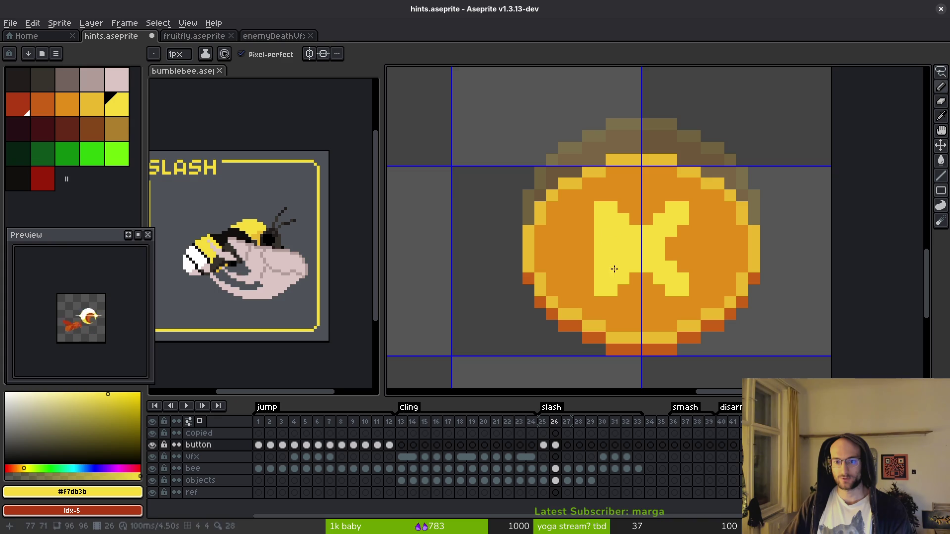
mouse_move(639, 290)
left_mouse_down()
mouse_move(637, 277)
mouse_move(658, 278)
mouse_move(683, 229)
mouse_move(676, 246)
left_mouse_up()
mouse_move(666, 207)
left_mouse_down()
mouse_move(618, 207)
mouse_move(660, 218)
mouse_move(616, 219)
mouse_move(660, 219)
mouse_move(672, 278)
mouse_move(608, 248)
mouse_move(635, 230)
mouse_move(653, 242)
mouse_move(647, 261)
left_mouse_up()
left_click(641, 181, "alt")
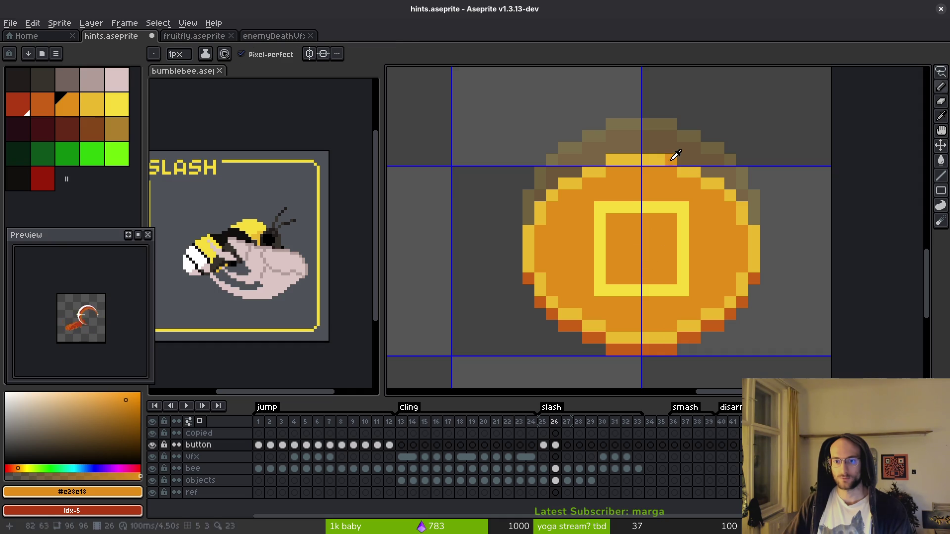
Shade the square's inner edges ochre and bright yellow, then save
left_click(675, 157, "alt")
left_click(620, 216)
left_click_drag(665, 220, 670, 232)
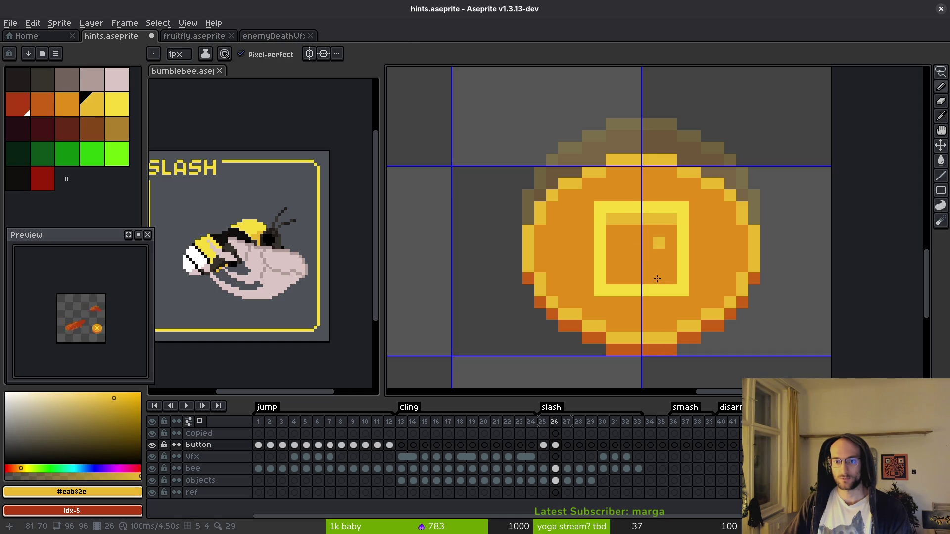
mouse_move(592, 295)
left_mouse_down()
mouse_move(654, 290)
mouse_move(608, 278)
left_mouse_up()
left_click(684, 267, "alt")
scroll(675, 287, "down", 4)
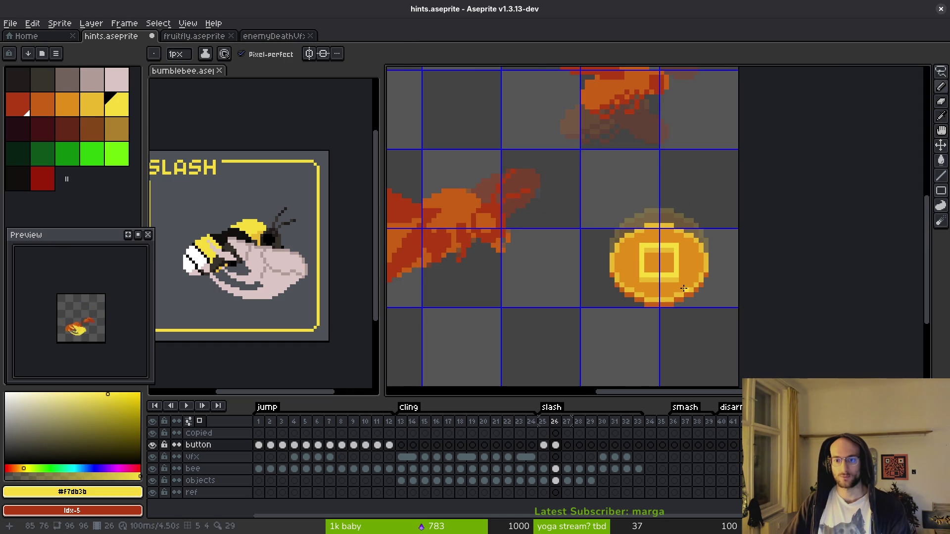
scroll(676, 286, "down", 2)
key("ctrl+s")
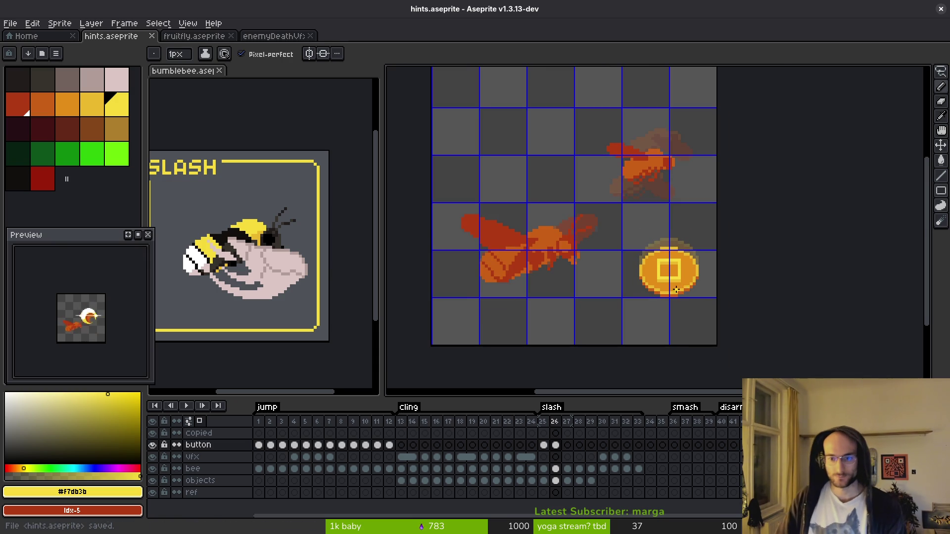
scroll(673, 282, "up", 4)
scroll(658, 247, "up", 1)
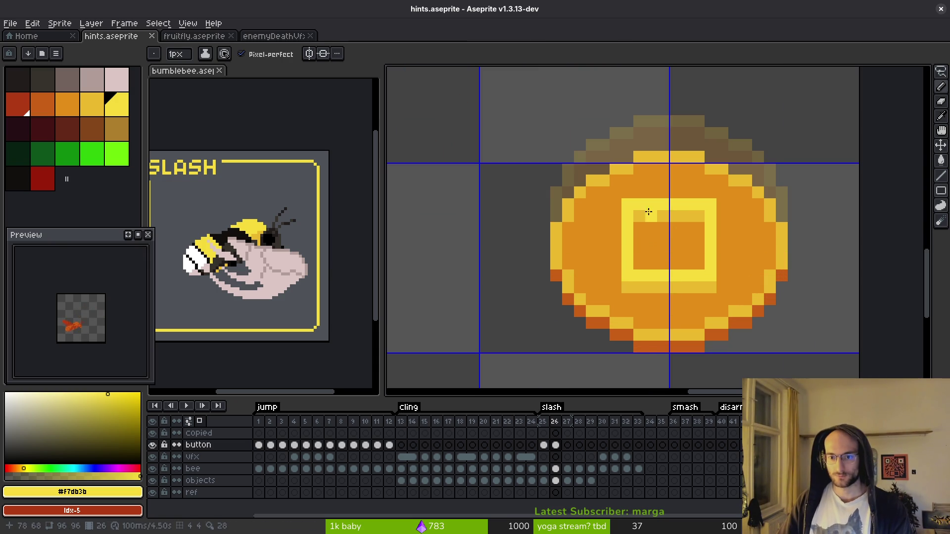
Copy the square symbol onto frame 25's coin, nudge it up one pixel, and save
key("comma")
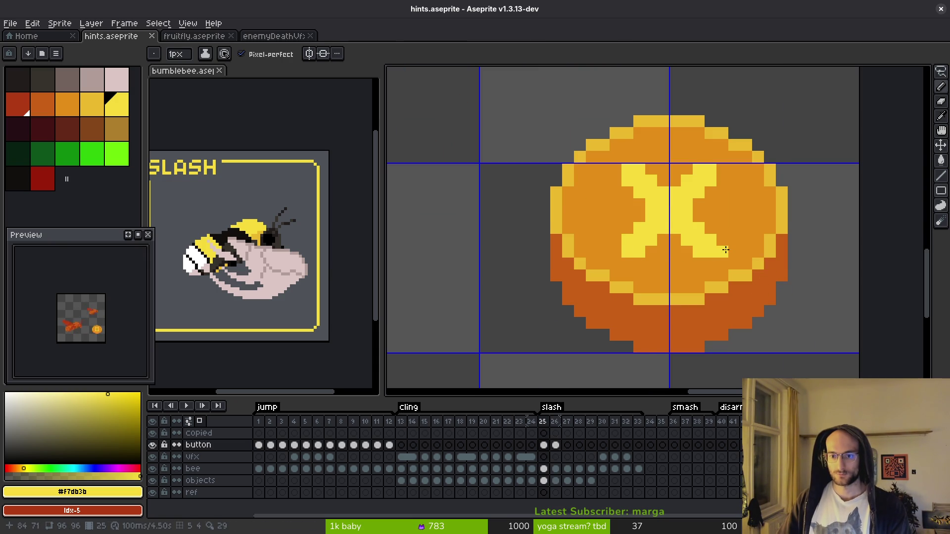
key("period")
key("q")
mouse_move(688, 180)
left_mouse_down()
mouse_move(601, 277)
mouse_move(712, 310)
mouse_move(737, 242)
mouse_move(688, 179)
left_mouse_up()
left_click(735, 219)
key("ctrl+c")
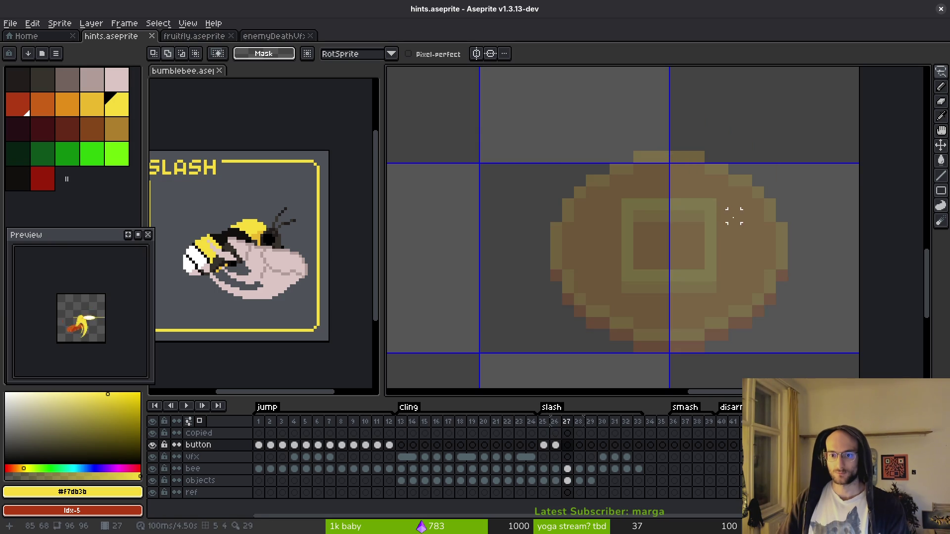
key("comma")
key("ctrl+v")
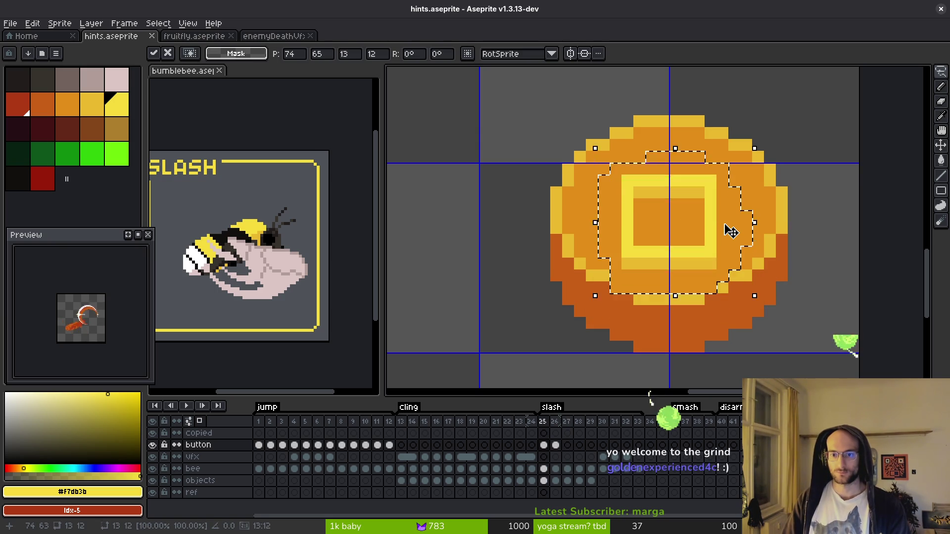
key("Up")
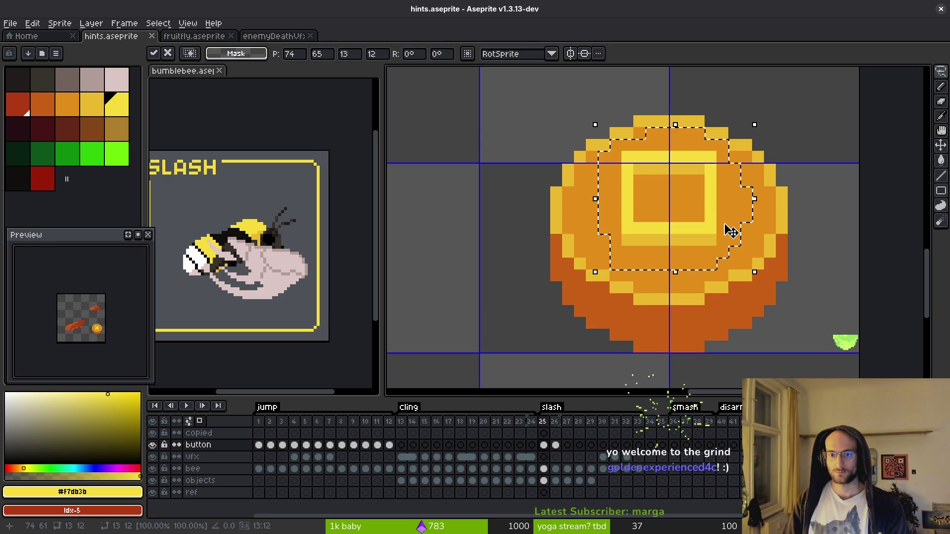
key("ctrl+d")
key("ctrl+s")
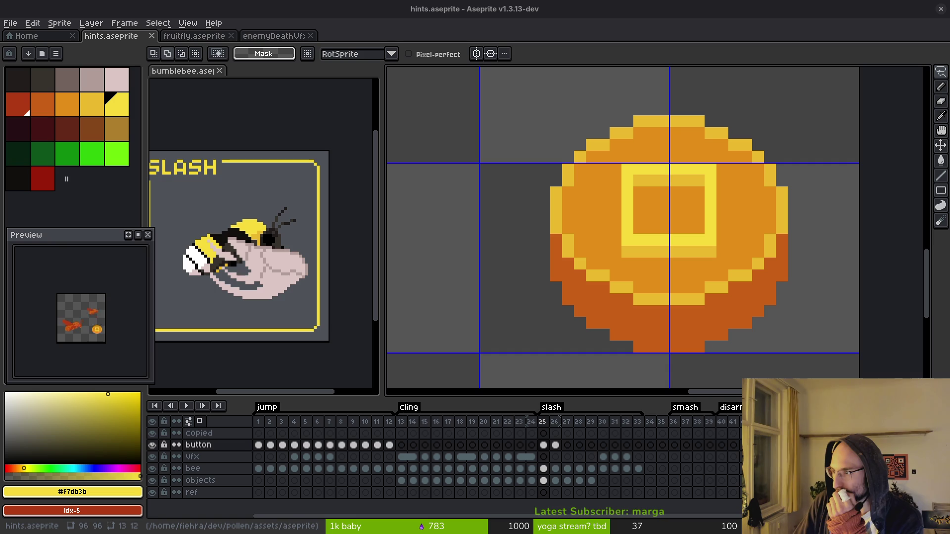
key("ctrl+s")
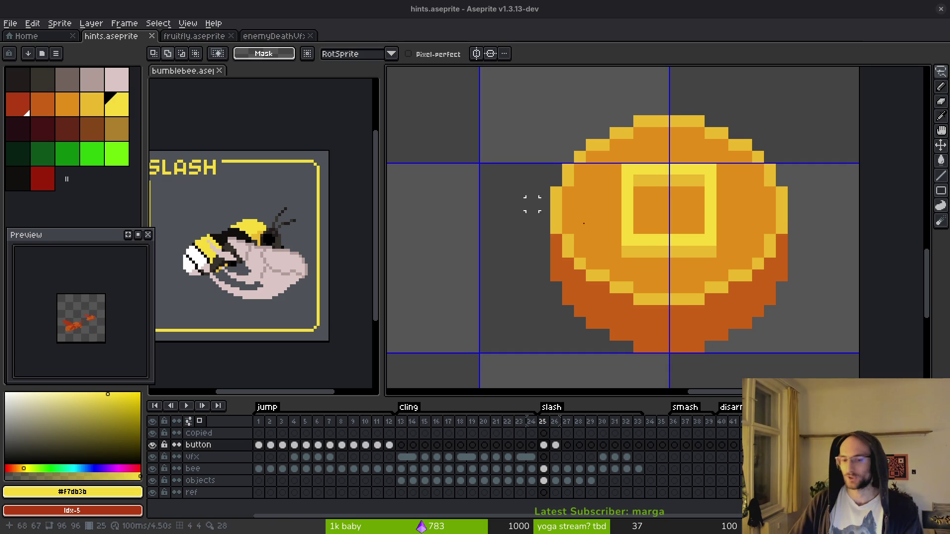
scroll(519, 204, "down", 2)
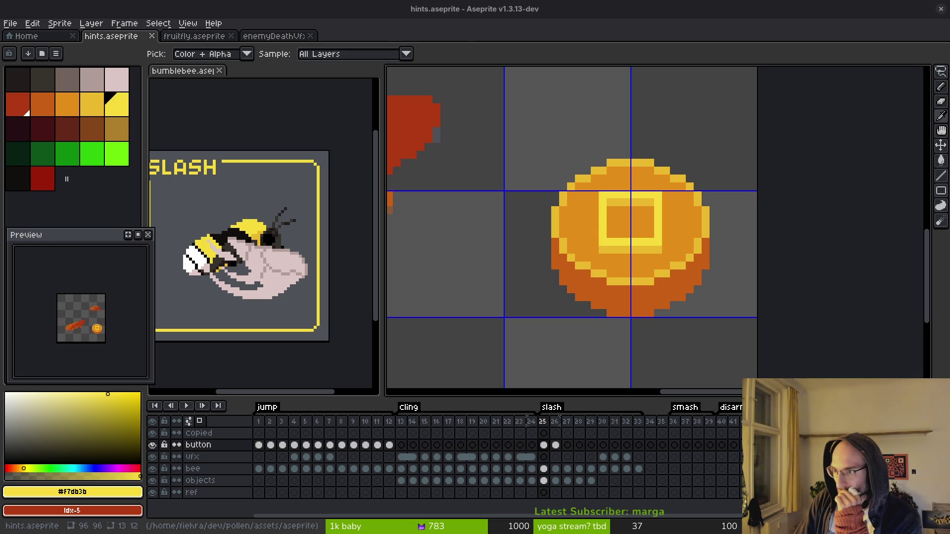
key("m")
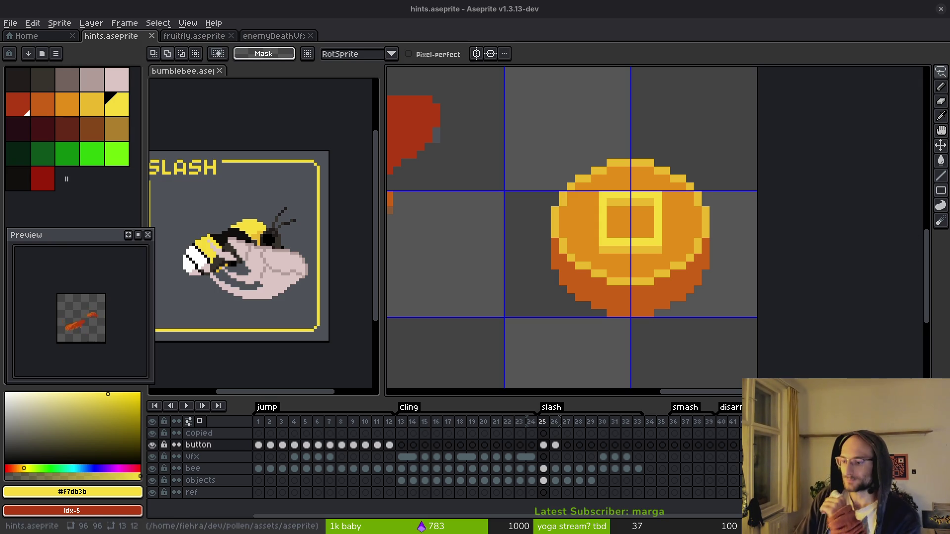
Paste the frame-26 coin cel into the following slash frames on the button layer and save
key("ctrl+s")
left_click_drag(622, 263, 566, 250)
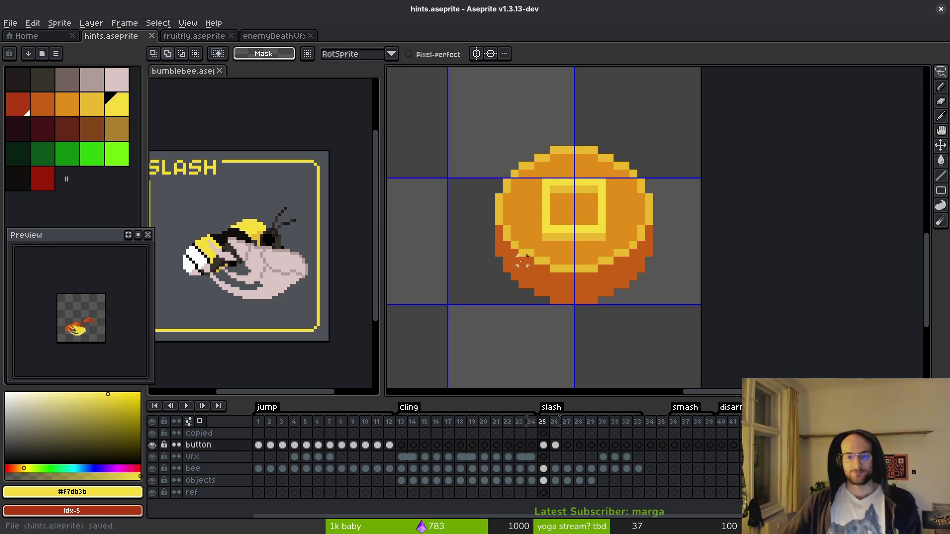
scroll(544, 267, "down", 2)
key("Right")
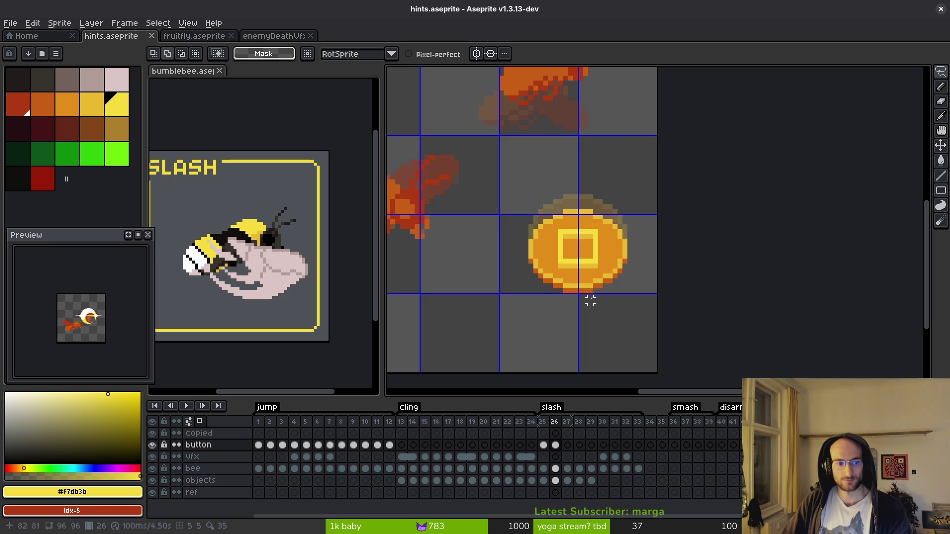
left_click(557, 447)
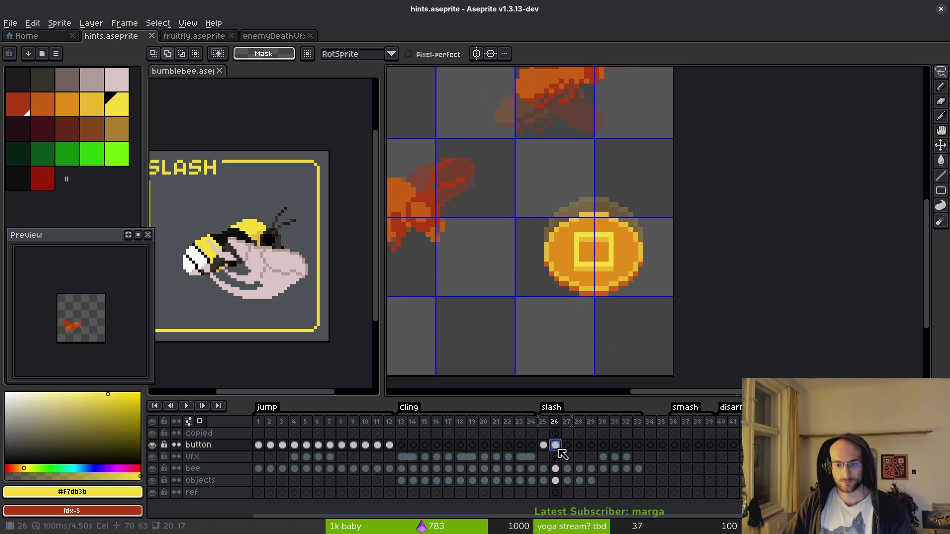
key("Right")
key("ctrl+v")
key("Right")
key("ctrl+v")
key("Right")
key("ctrl+v")
key("Right")
key("ctrl+v")
key("Right")
key("ctrl+v")
key("Right")
key("ctrl+v")
key("Right")
key("ctrl+v")
key("ctrl+s")
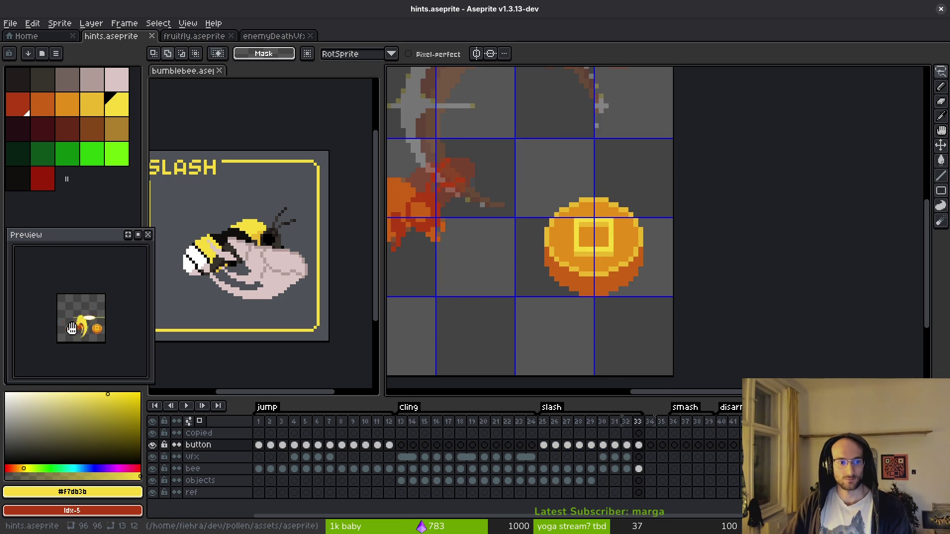
Copy the frame-27 coin drawing and paste it into the coin cels around frame 30
scroll(73, 330, "up", 2)
scroll(78, 334, "down", 1)
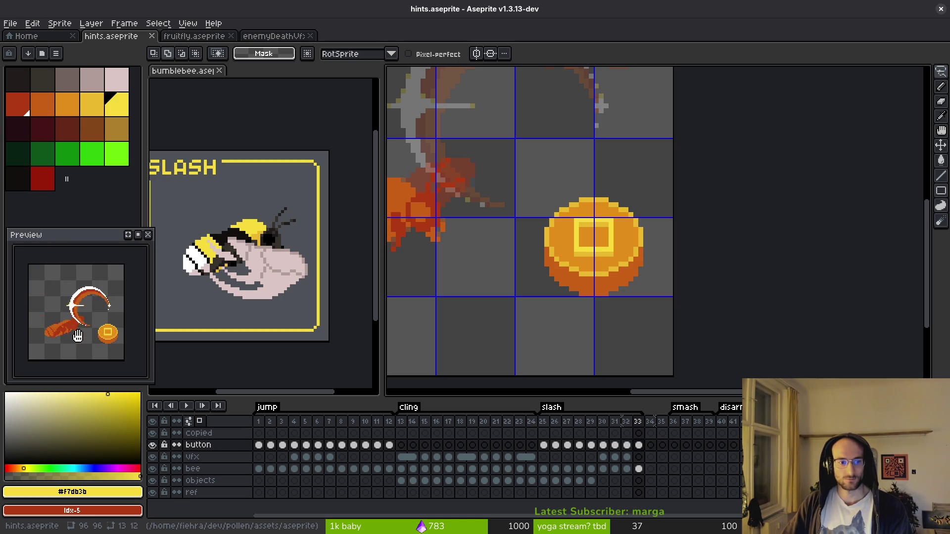
left_click(556, 445)
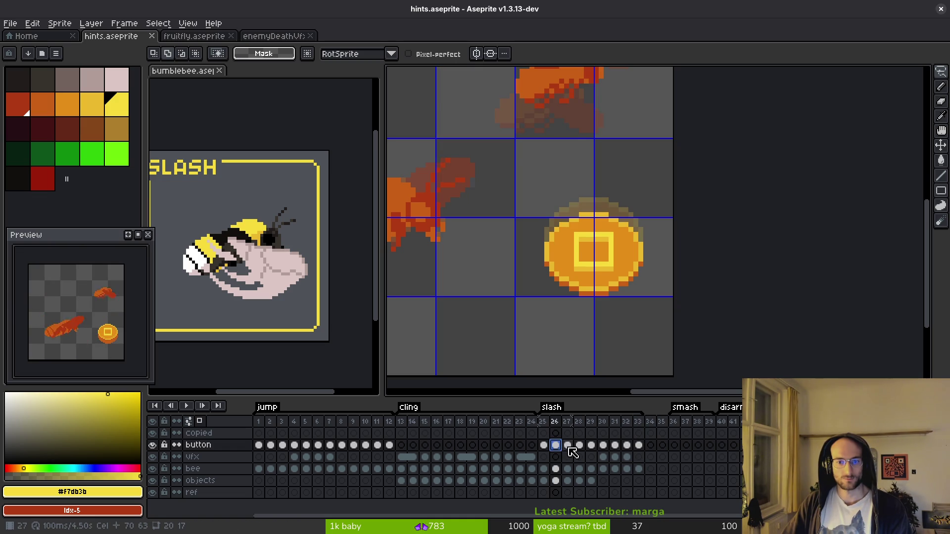
left_click(568, 444)
key("ctrl+c")
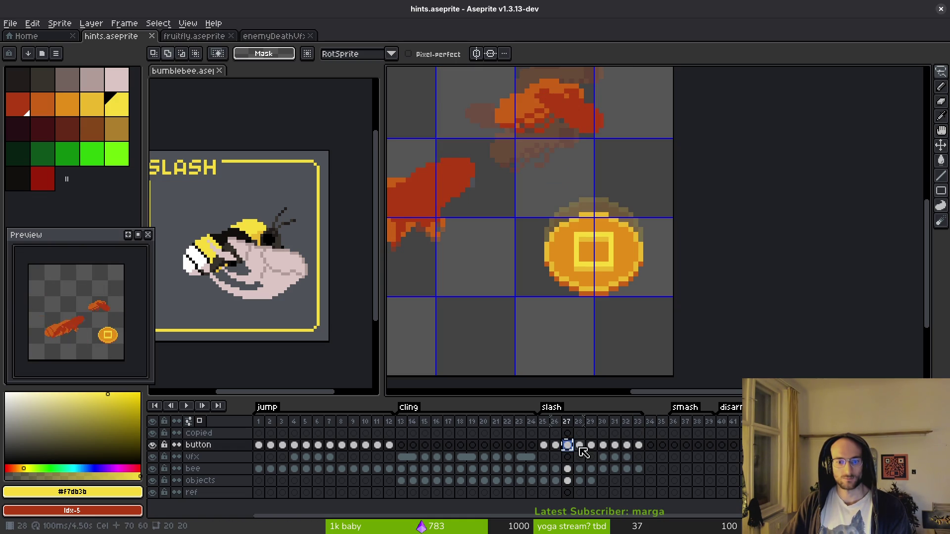
left_click(580, 445)
left_click(595, 446)
key("ctrl+v")
left_click(601, 446)
key("ctrl+v")
Replace the coin at frame 26 with the alternate drawing, save hints.aseprite, and view frame 31
left_click(579, 445)
left_click(567, 445)
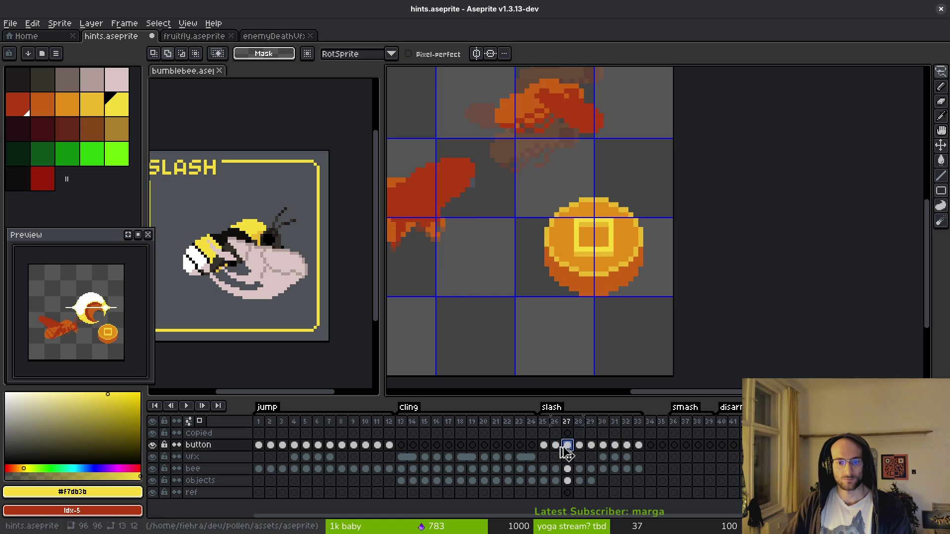
left_click(555, 445)
key("ctrl+v")
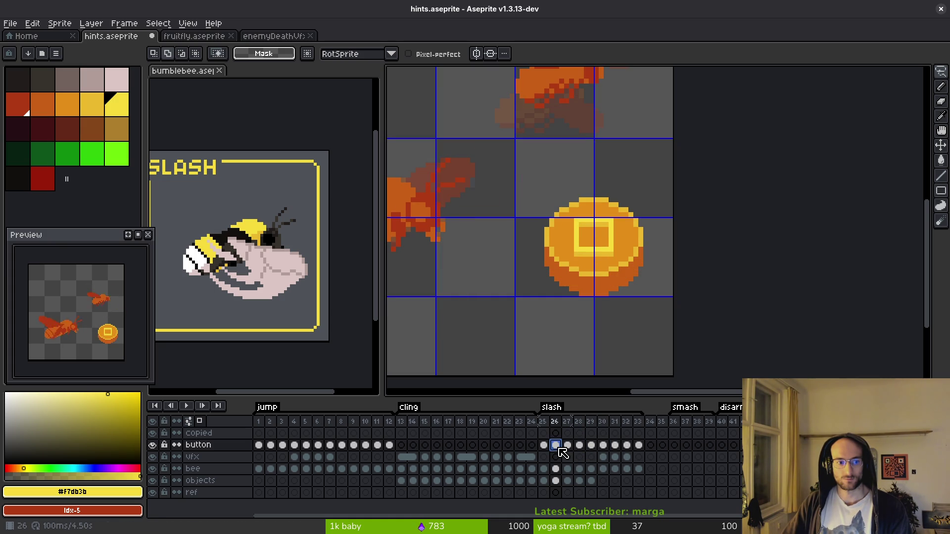
key("ctrl+s")
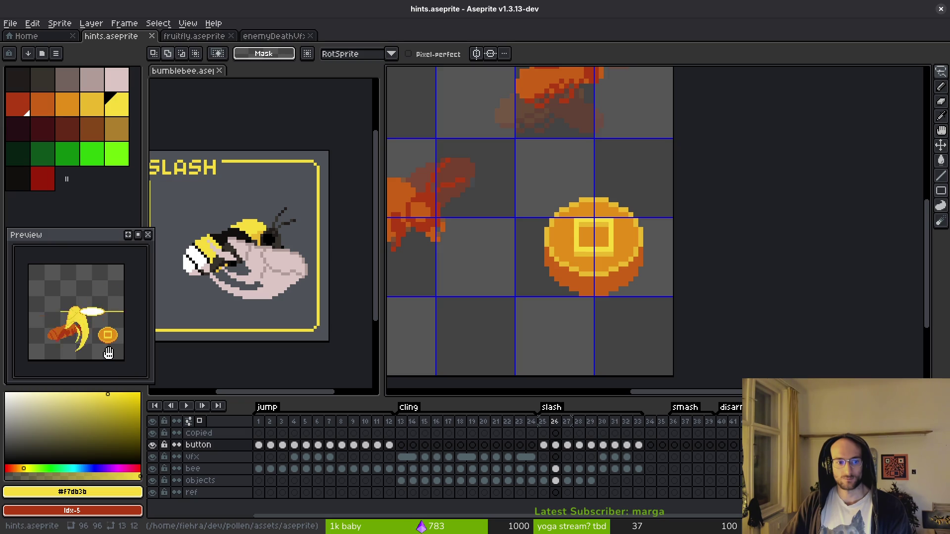
scroll(640, 313, "down", 2)
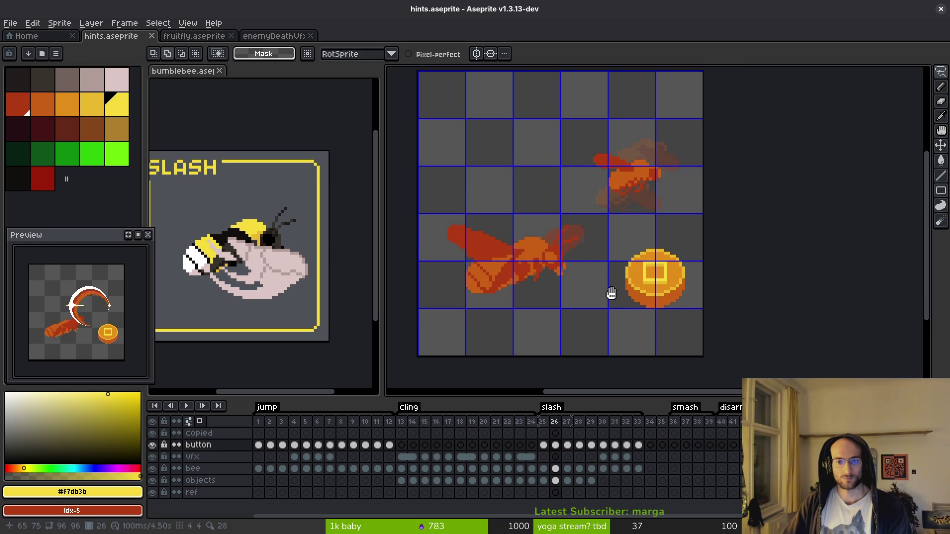
key("ctrl+s")
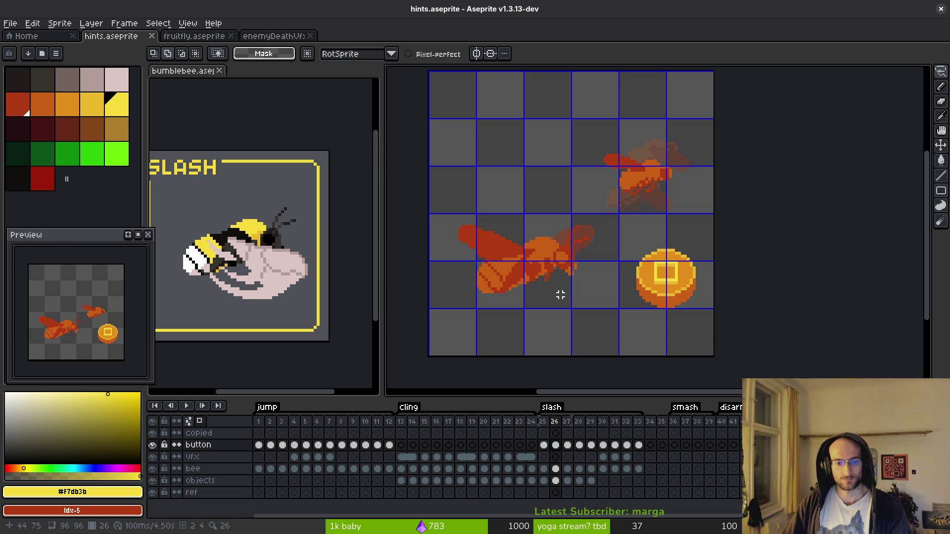
left_click(614, 457)
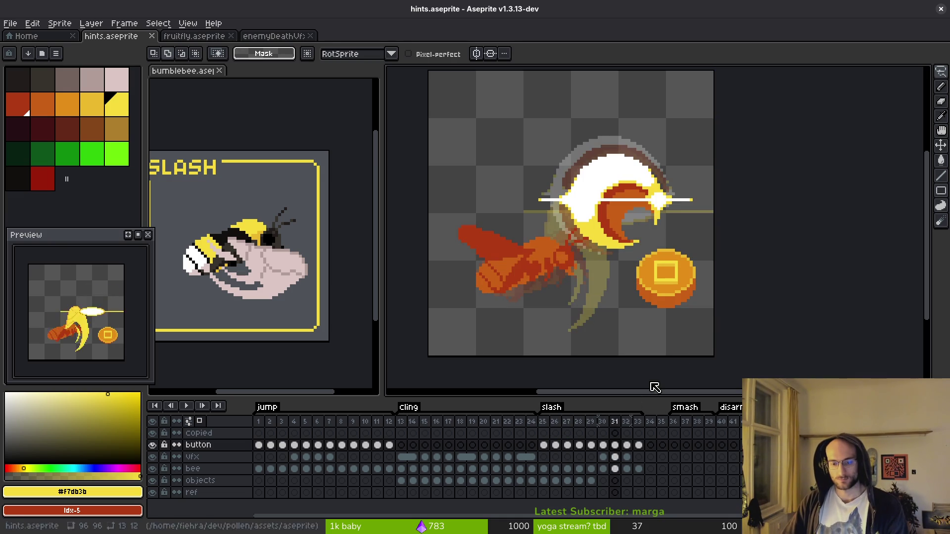
key("shift+p")
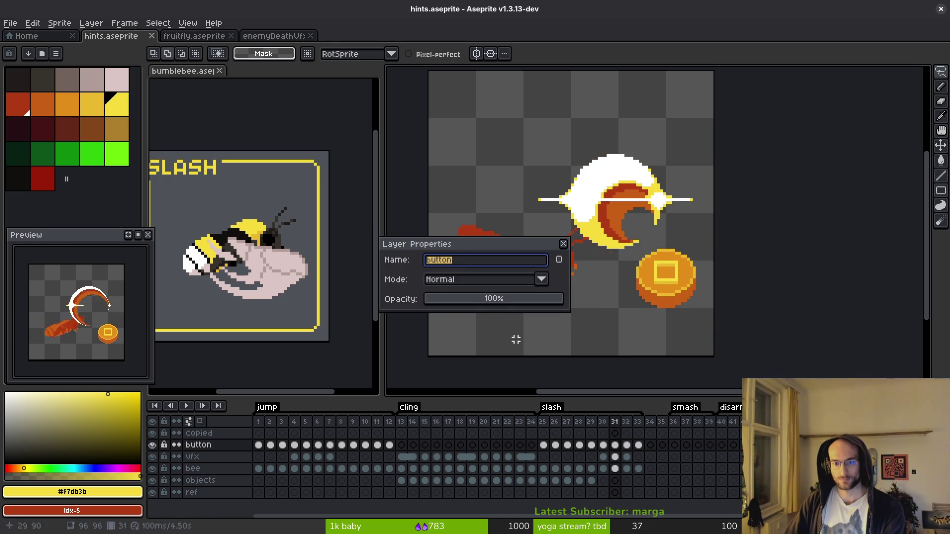
key("Escape")
key("Return")
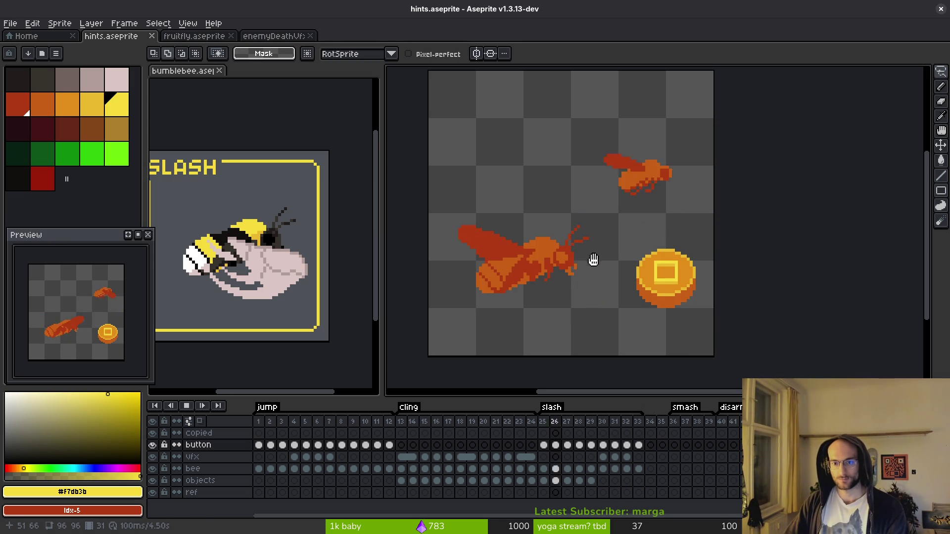
scroll(589, 277, "down", 2)
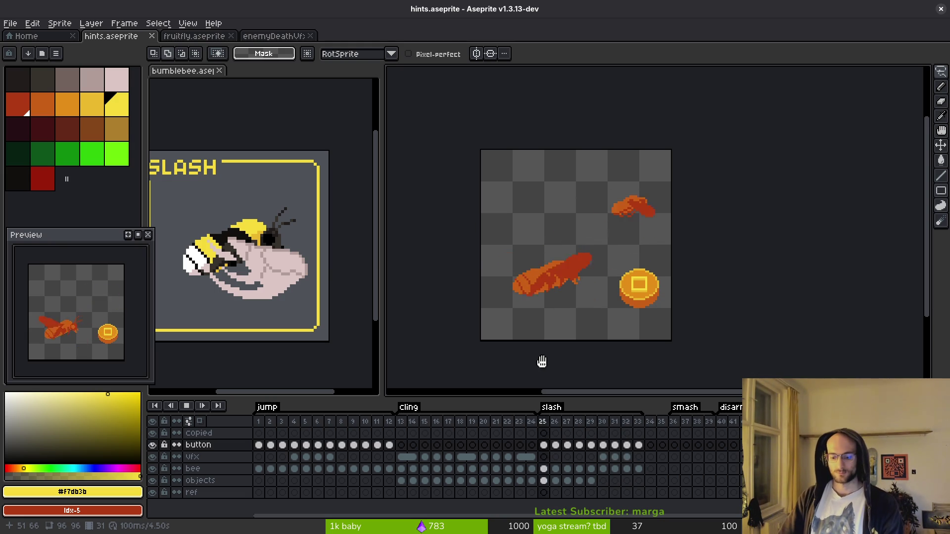
left_click(580, 447)
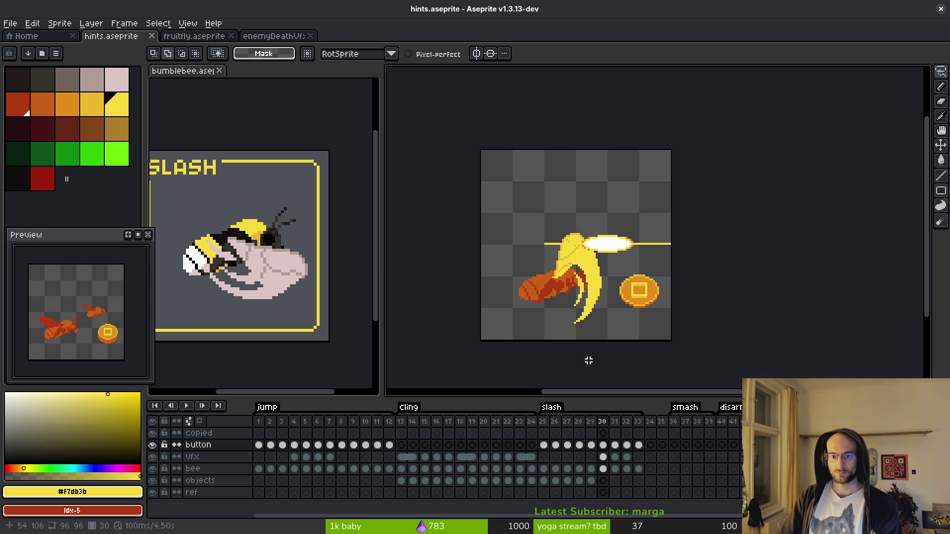
scroll(601, 275, "up", 2)
scroll(601, 275, "up", 1)
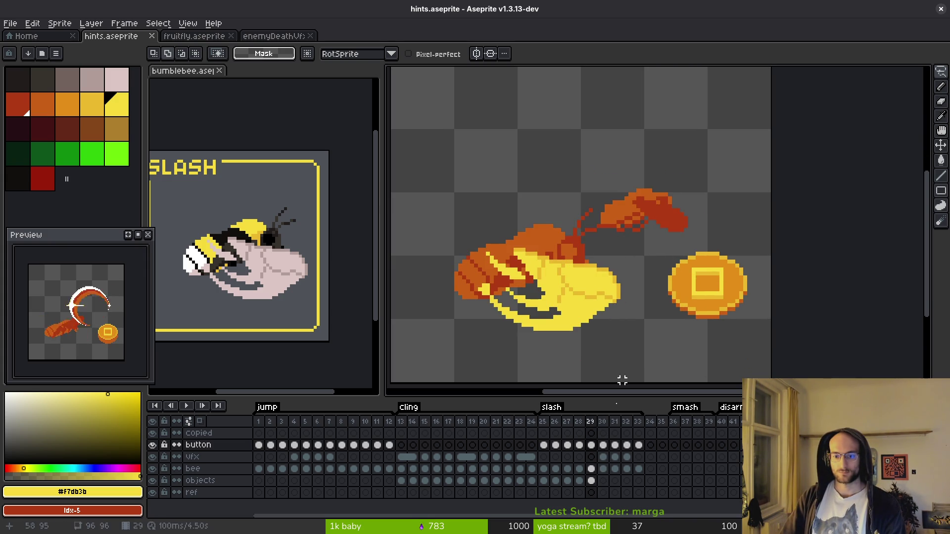
left_click(593, 469)
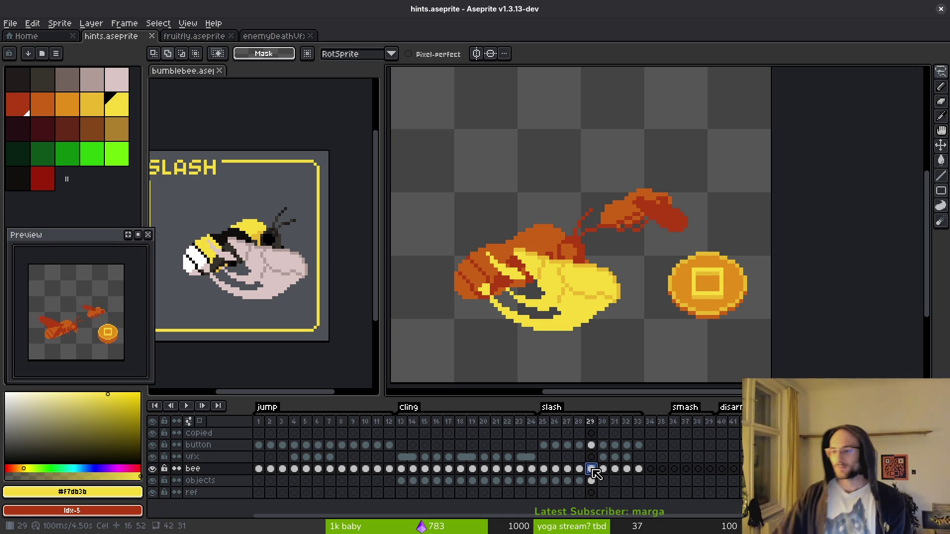
Move the transformed bee and coin selection into place on frame 29, comparing with frames 28 and 30
key("Return")
key("Return")
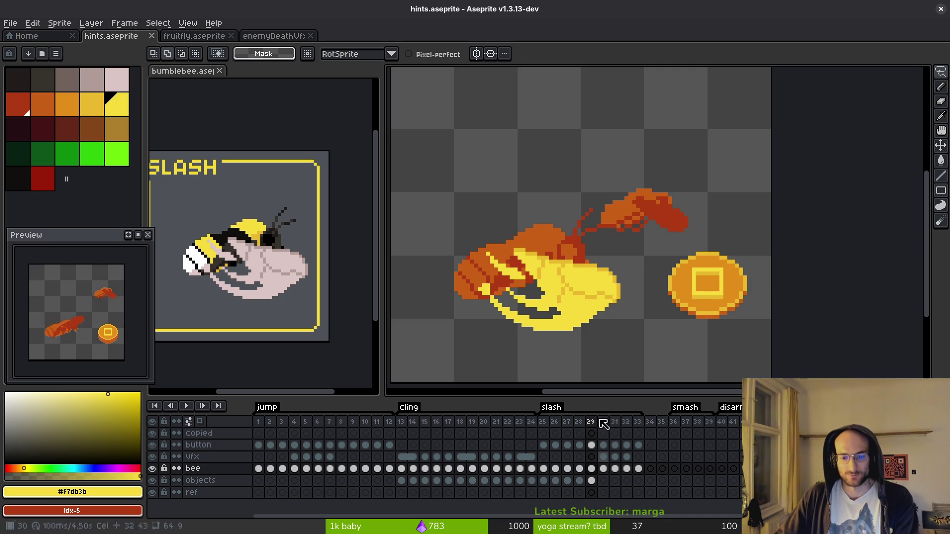
mouse_move(651, 247)
left_mouse_down()
mouse_move(413, 233)
mouse_move(776, 318)
mouse_move(758, 197)
mouse_move(723, 198)
left_mouse_up()
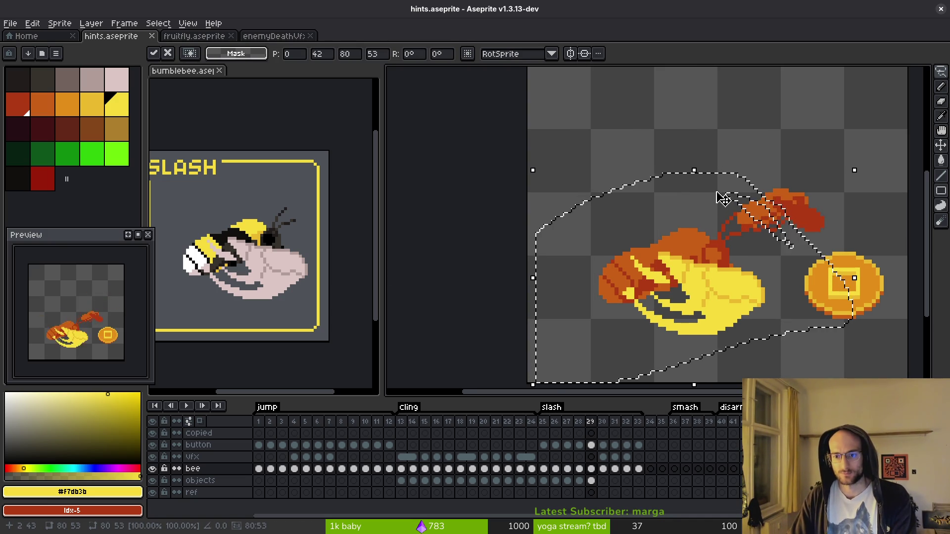
key("ctrl+d")
key("Left")
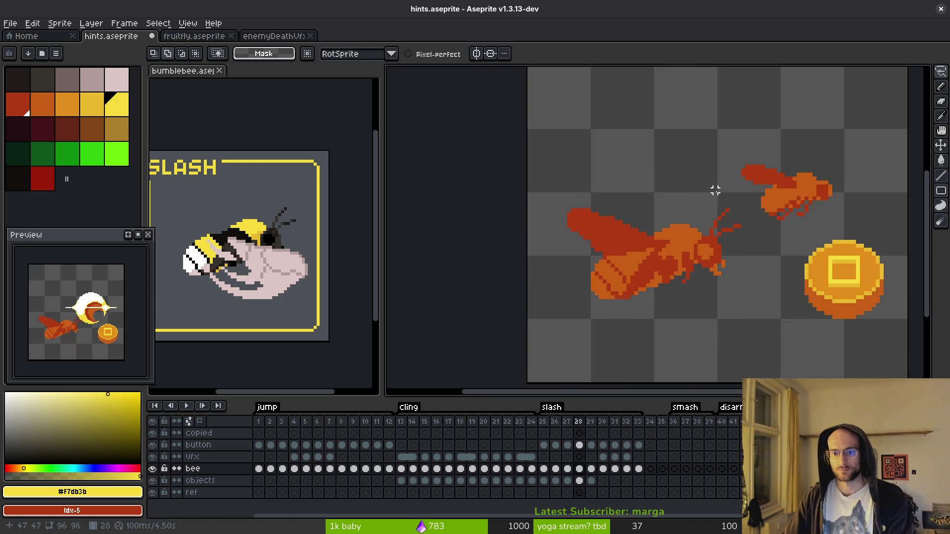
key("Right")
key("Right")
key("Left")
key("Left")
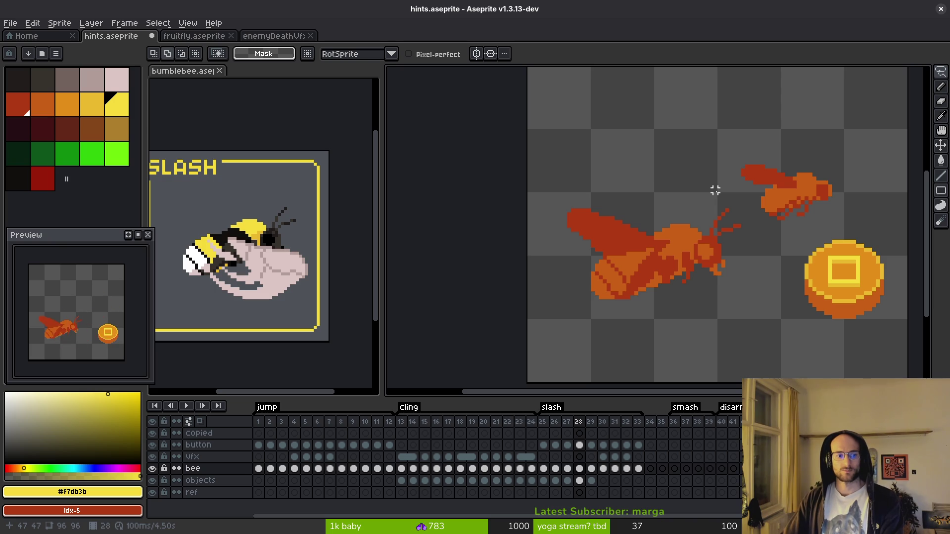
Save hints.aseprite and re-centre the whole sprite in view
scroll(610, 280, "down", 2)
key("ctrl+s")
mouse_move(643, 278)
left_mouse_down()
mouse_move(612, 303)
mouse_move(588, 305)
left_mouse_up()
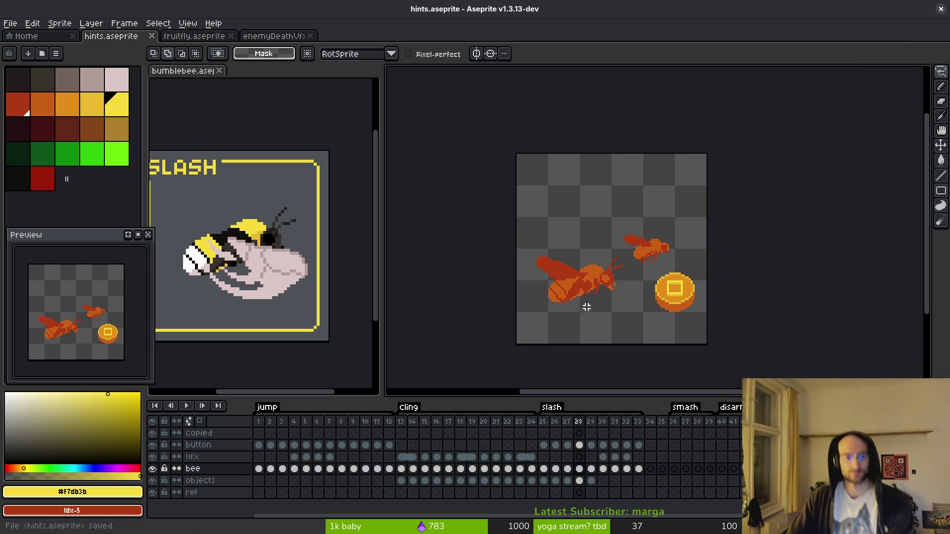
scroll(565, 301, "down", 2)
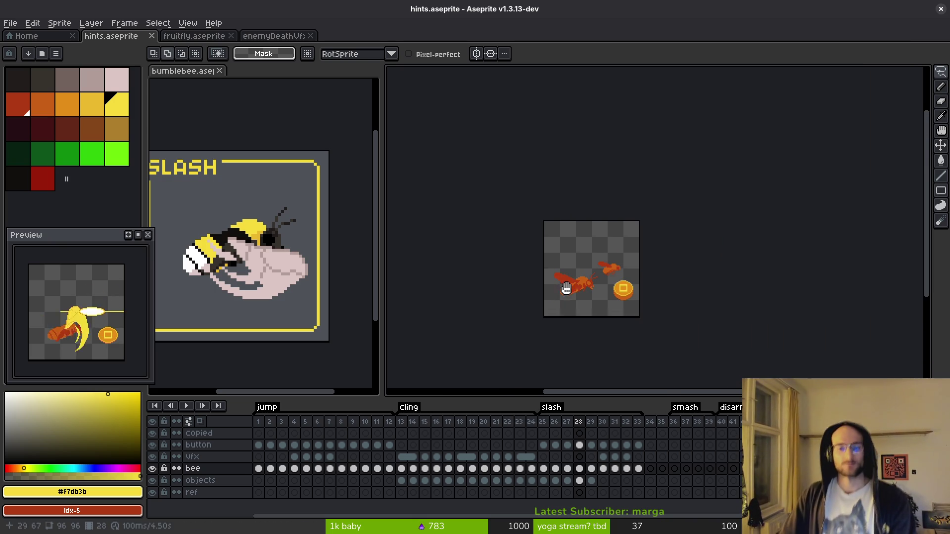
key("ctrl+s")
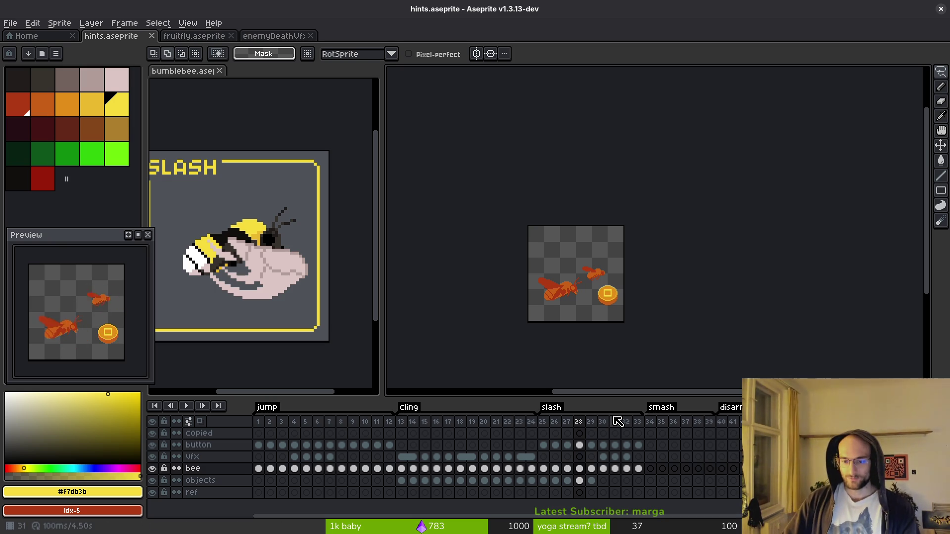
Copy the frame-25 objects cel into smash frames 34–35 and review the objects cels up to frame 38
left_click(650, 420)
scroll(623, 323, "up", 1)
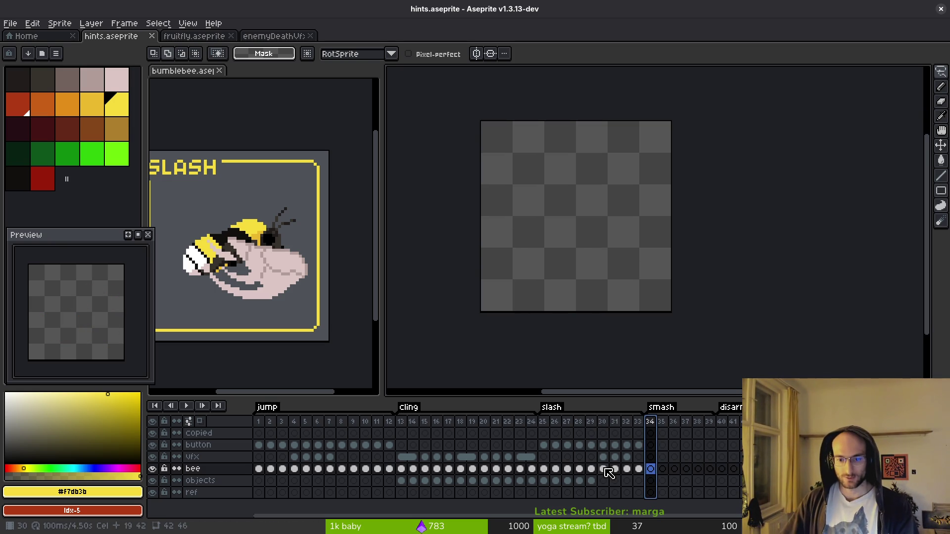
left_click(543, 480)
left_click_drag(660, 485, 662, 482)
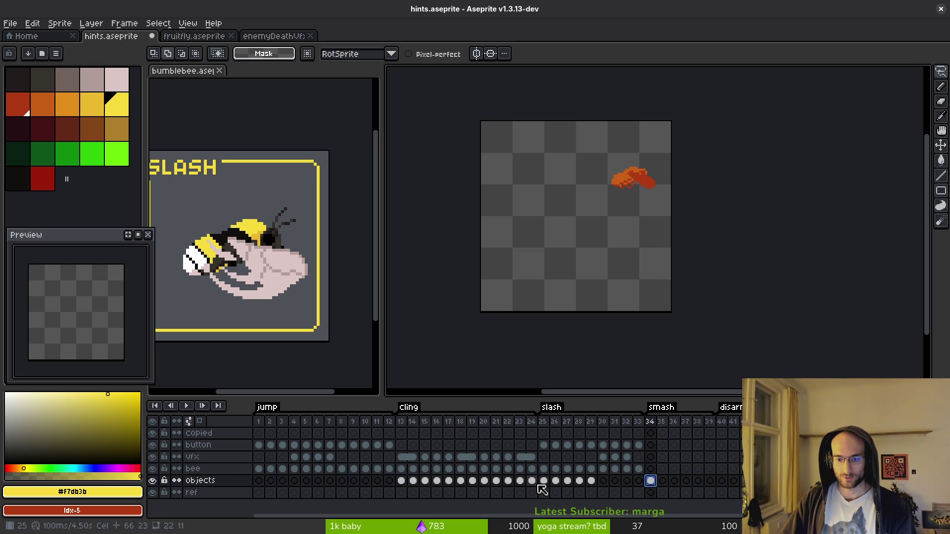
left_click(567, 480)
left_click(579, 481)
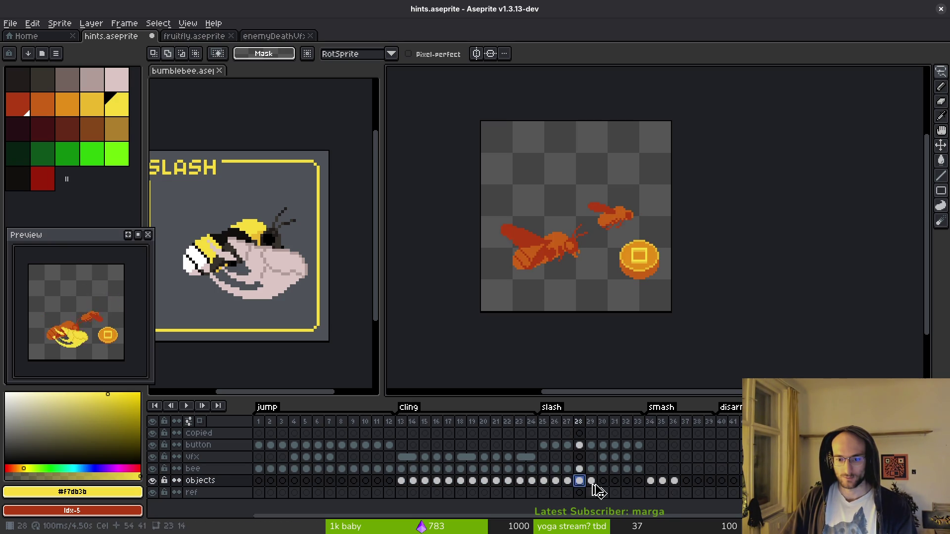
left_click(697, 482)
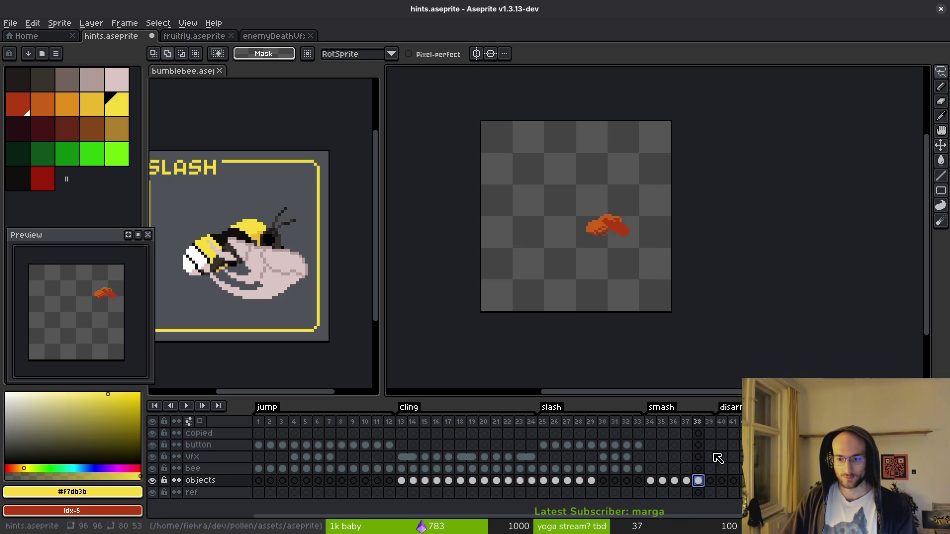
Insert two new empty frames before the smash section and save hints.aseprite
key("alt+shift+n")
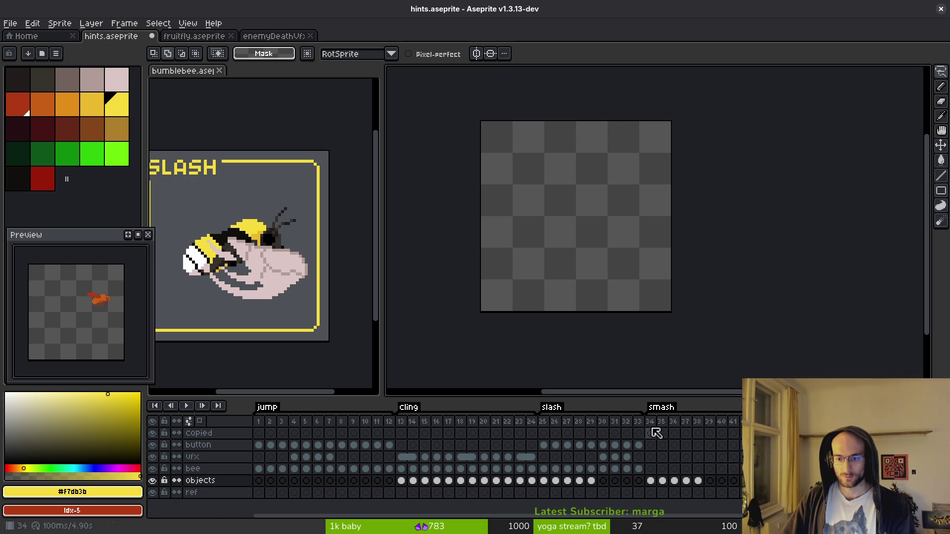
key("alt+shift+n")
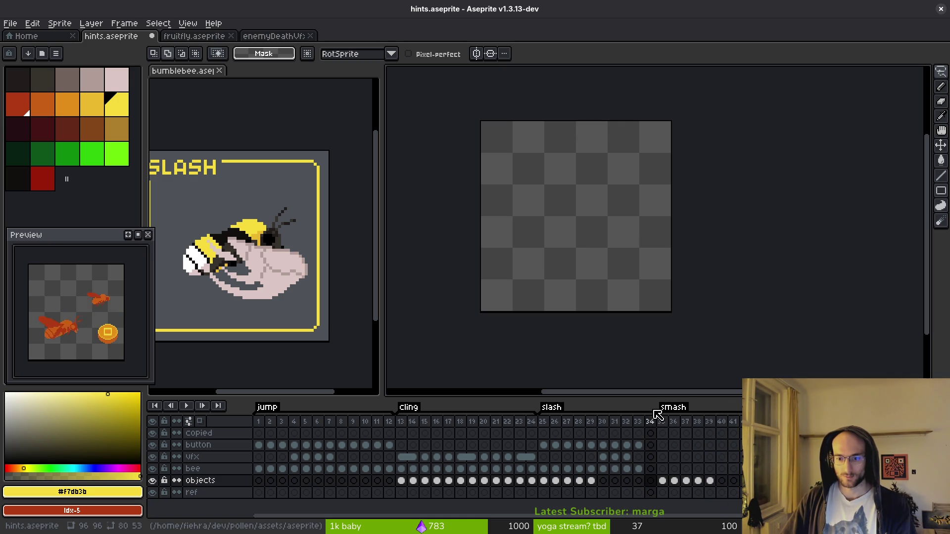
key("ctrl+s")
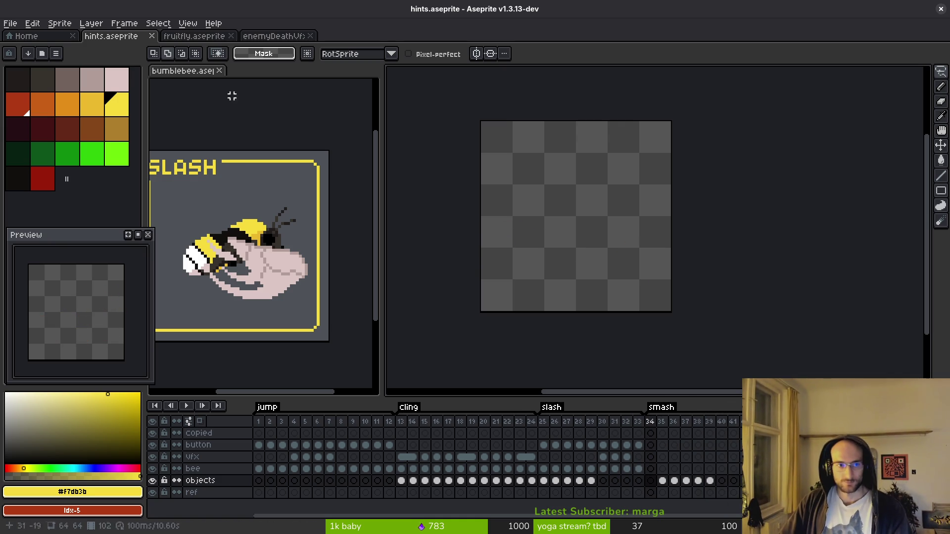
Export bumblebee.aseprite's three SMASH frames as a sprite sheet using Selected frames, then return to hints
left_click(193, 95)
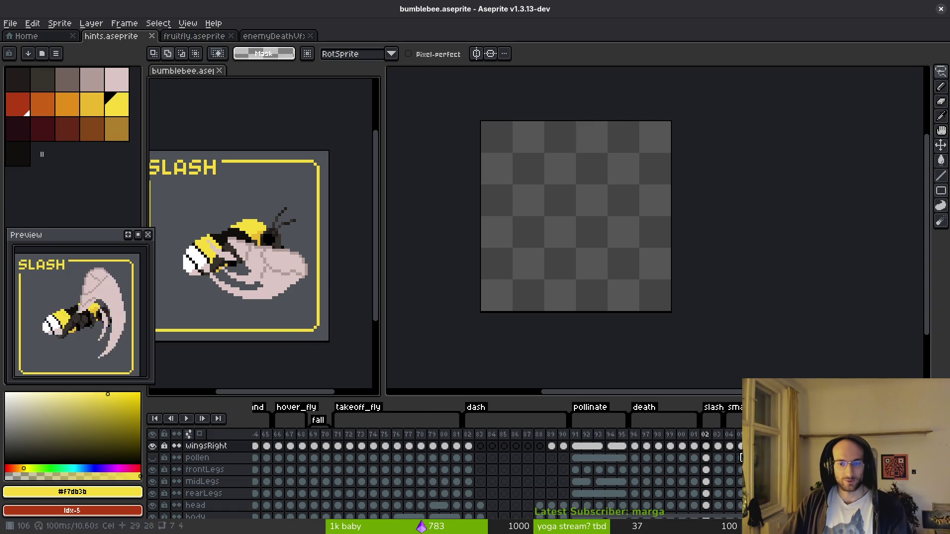
left_click(730, 447)
scroll(731, 451, "down", 1)
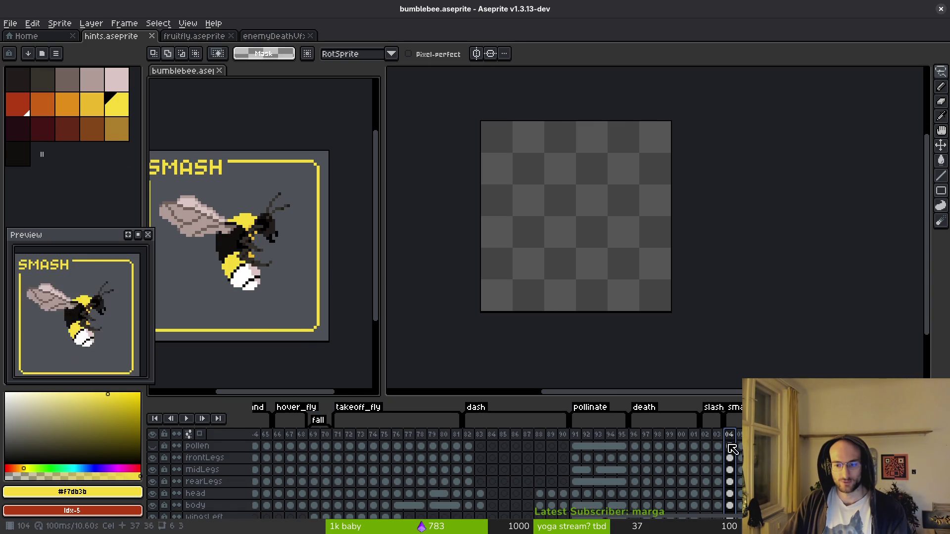
scroll(731, 451, "up", 1)
key("Right")
key("Right")
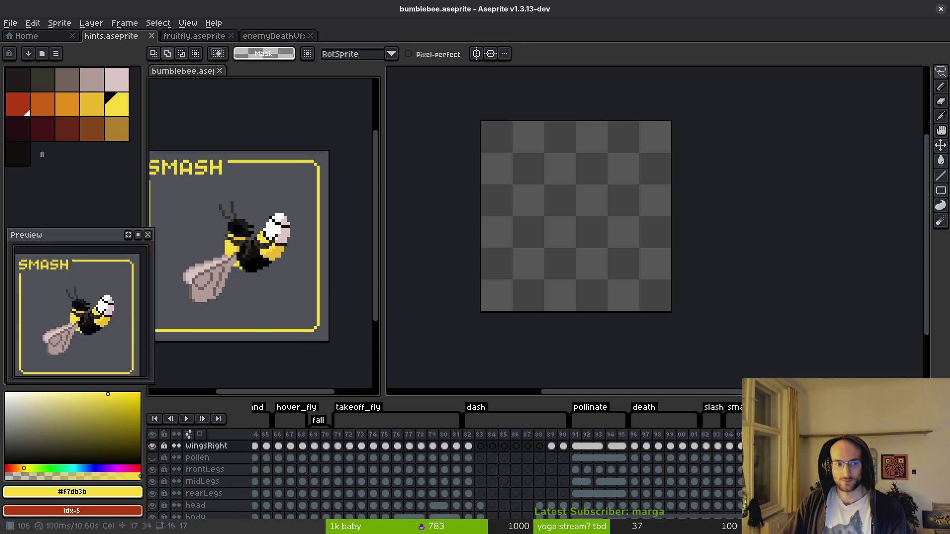
left_click(731, 435)
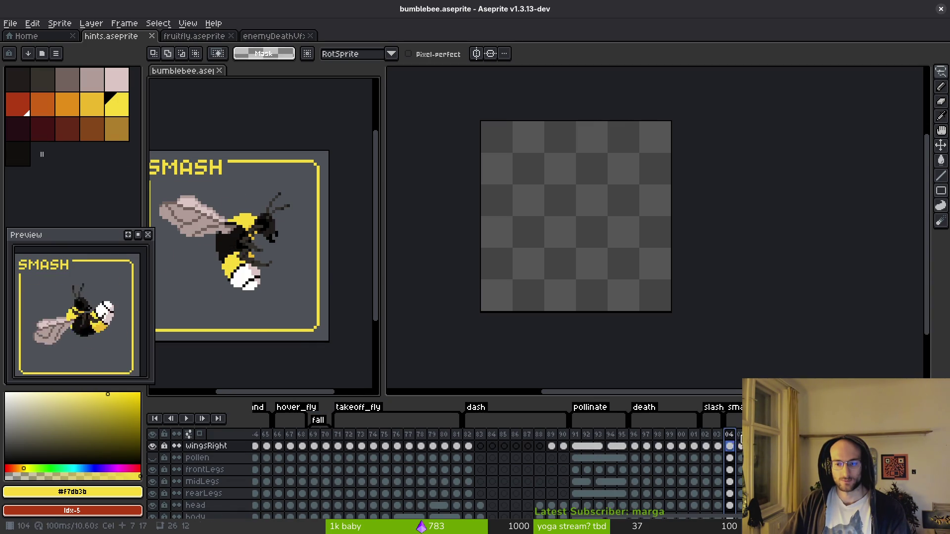
key("ctrl+e")
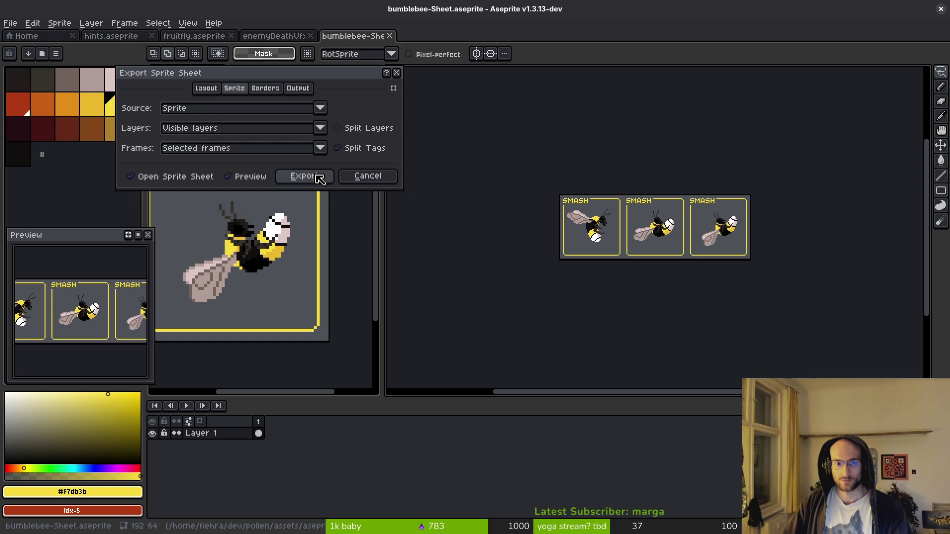
left_click(312, 178)
scroll(616, 238, "up", 2)
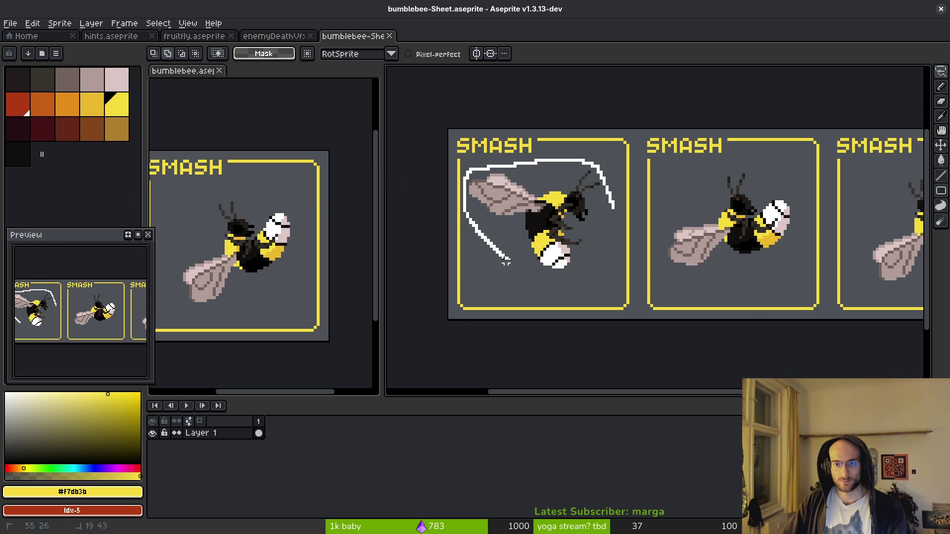
left_click(127, 36)
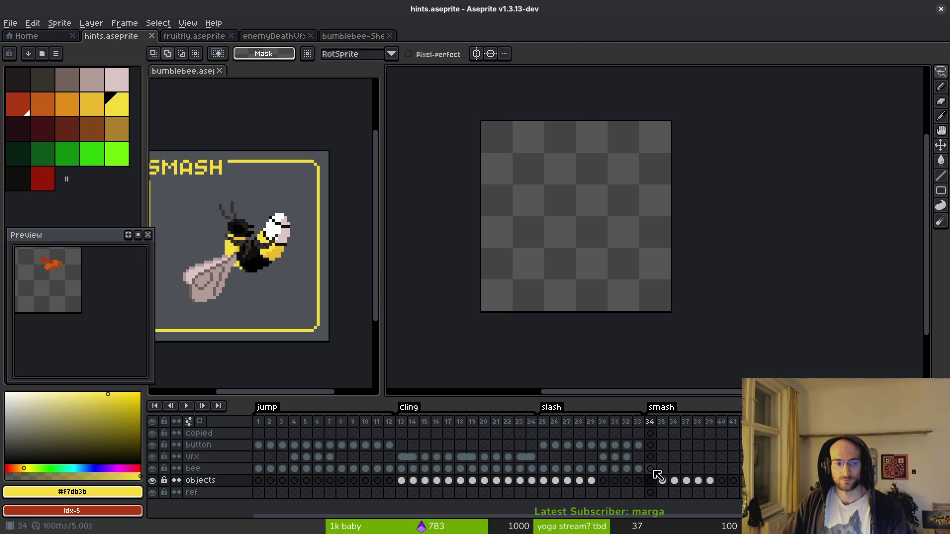
Paste the first SMASH bee into the bee layer at frame 34
left_click(652, 469)
key("ctrl+v")
key("Return")
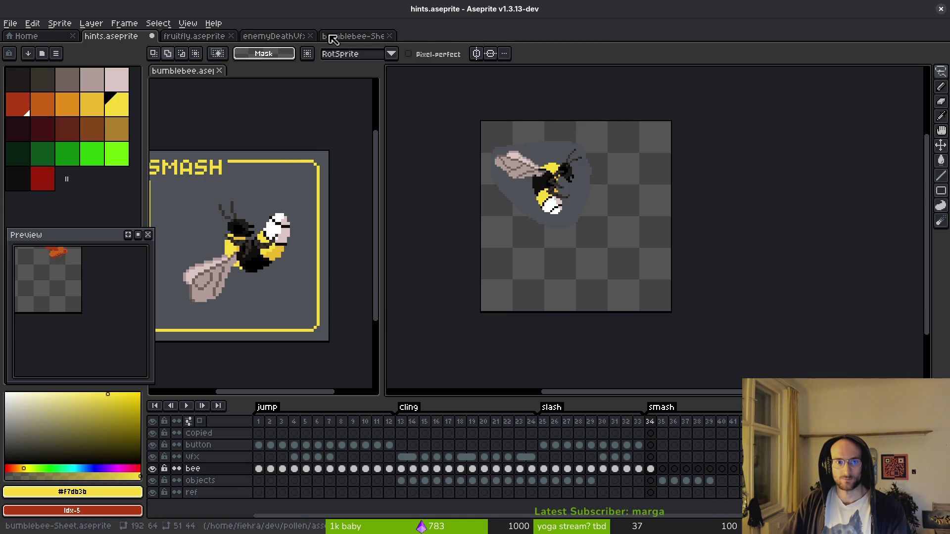
Lasso the second SMASH bee from the sheet and paste it centred into frame 35
left_click(327, 36)
key("ctrl+d")
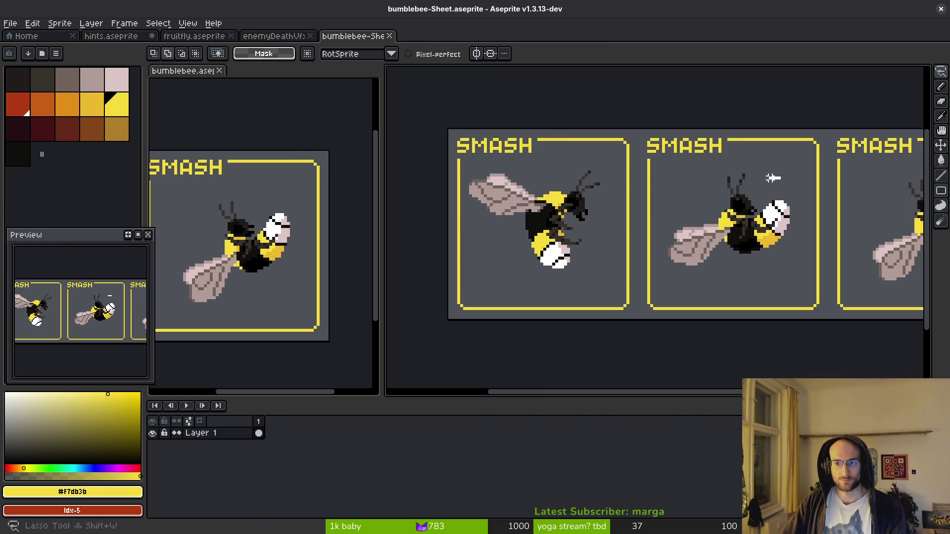
left_click_drag(800, 209, 760, 173)
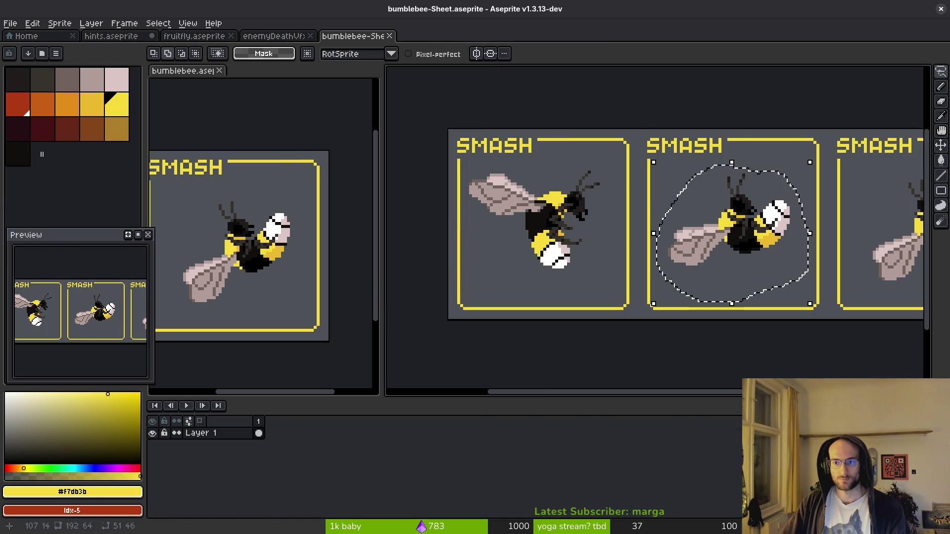
left_click(136, 38)
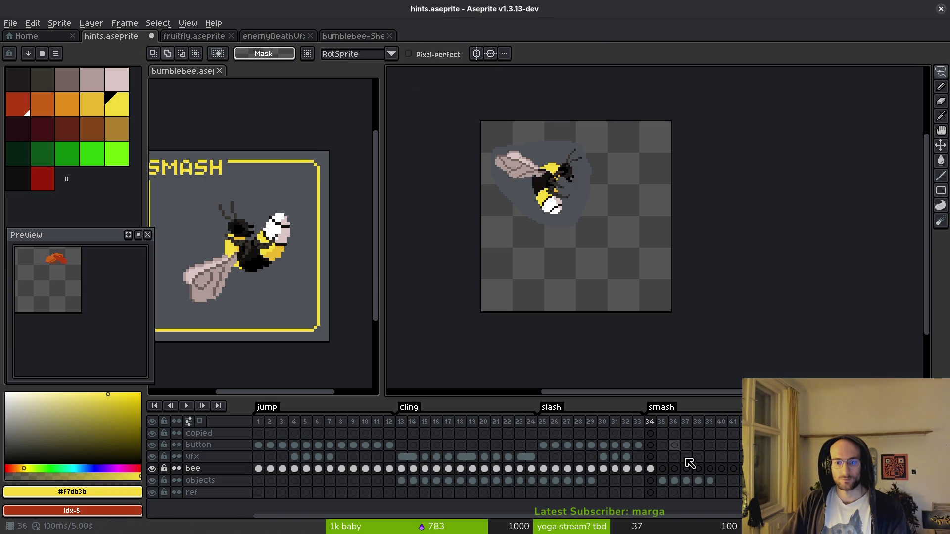
left_click(663, 470)
key("ctrl+v")
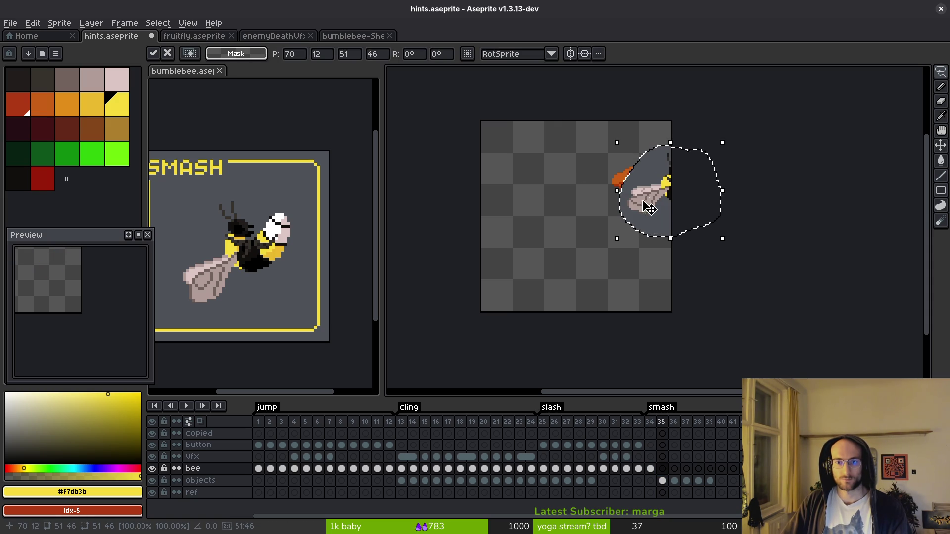
left_click_drag(653, 204, 569, 226)
key("ctrl+d")
key("Left")
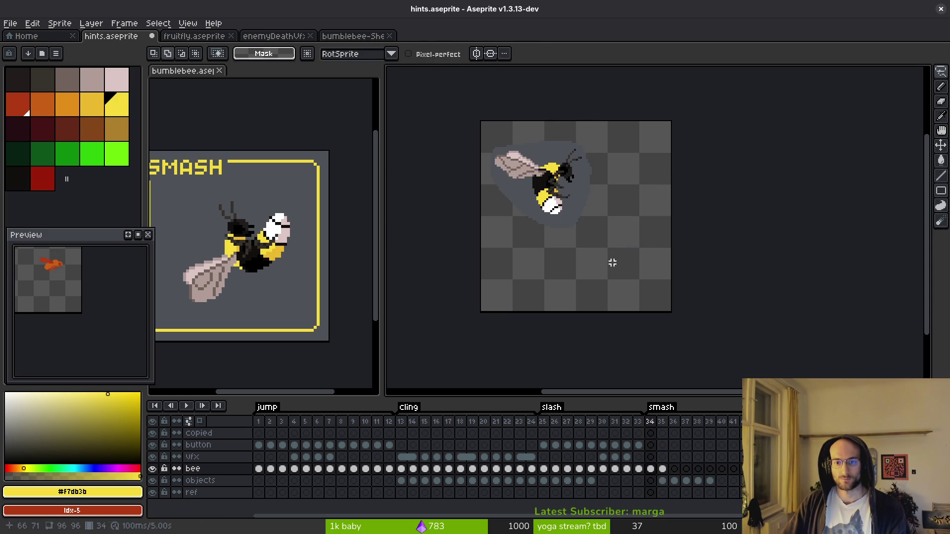
key("Right")
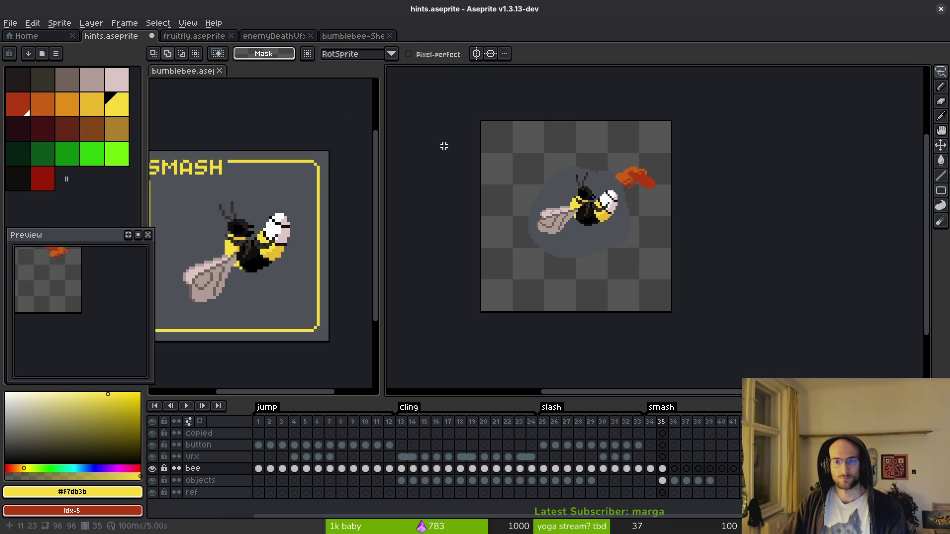
Lasso the third SMASH bee from the sheet and paste it centred into frame 36
left_click(347, 36)
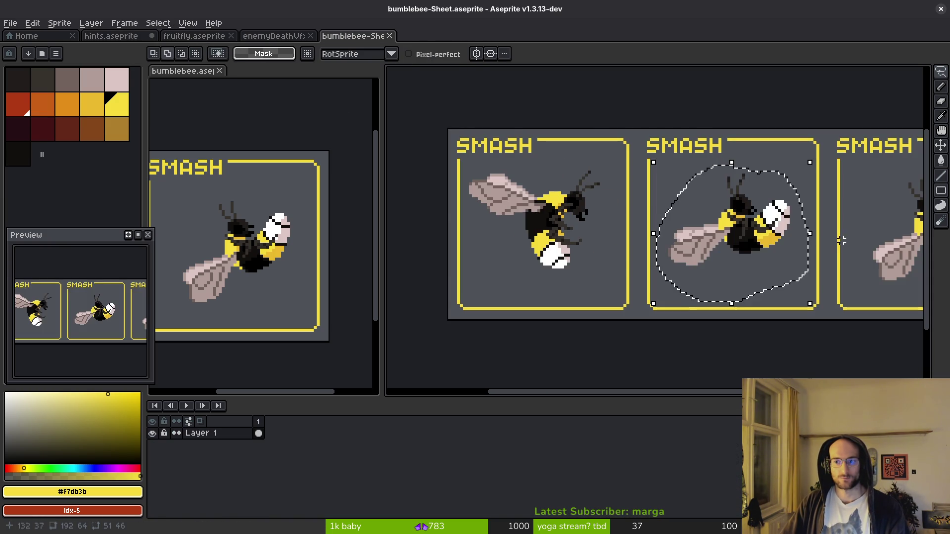
scroll(595, 211, "right", 5)
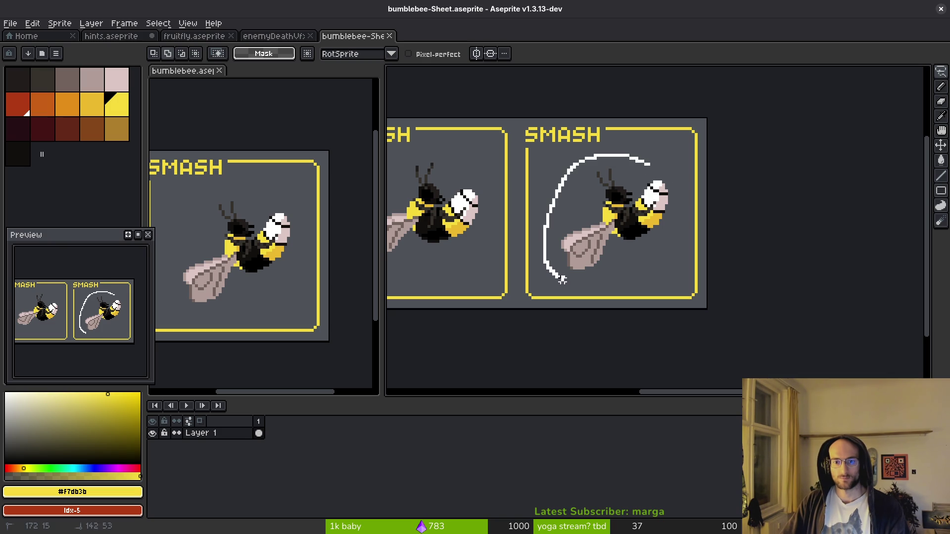
left_click_drag(627, 158, 633, 158)
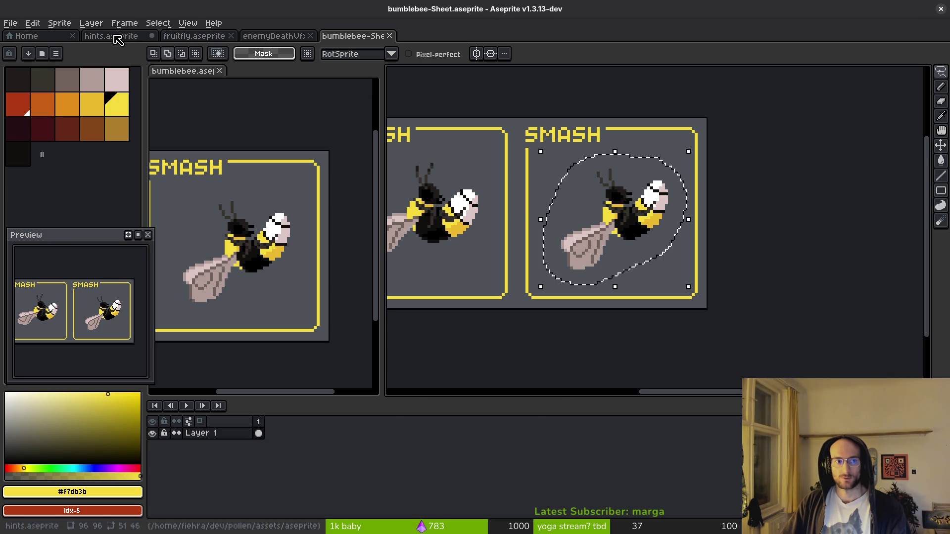
left_click(112, 36)
left_click(675, 469)
key("ctrl+v")
left_click_drag(705, 191, 574, 229)
key("Return")
scroll(615, 265, "up", 1)
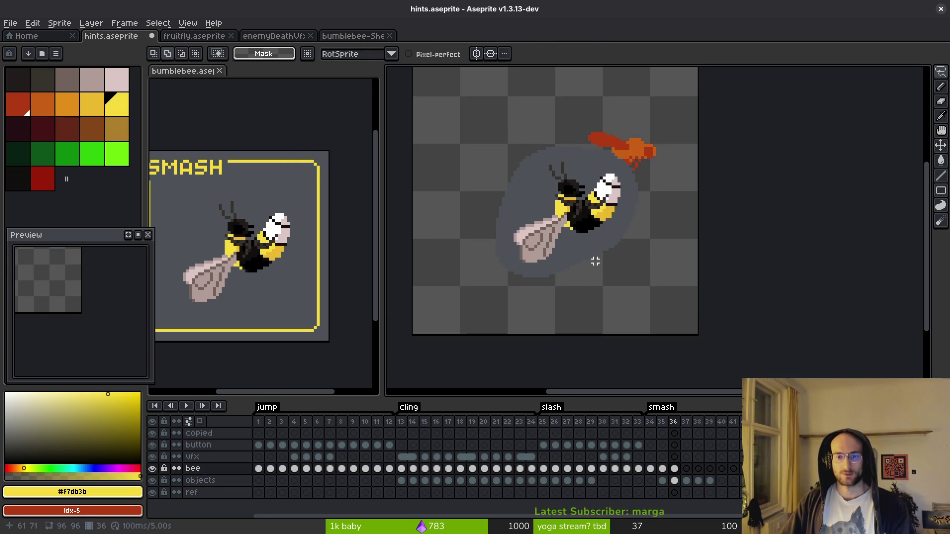
Magic-wand and delete the grey blobs behind the bees in frames 35 and 34, then save
key("w")
key("ctrl+d")
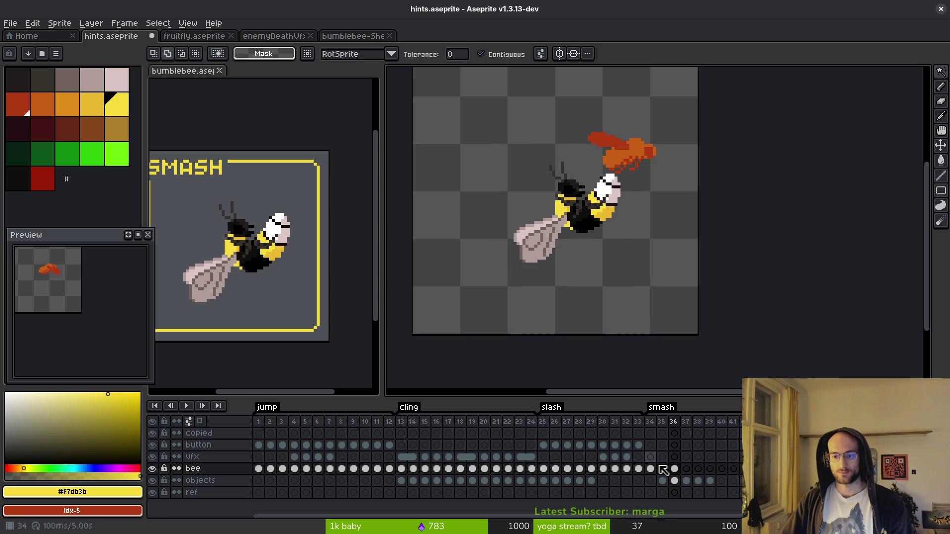
left_click(662, 469)
left_click(538, 174)
key("Delete")
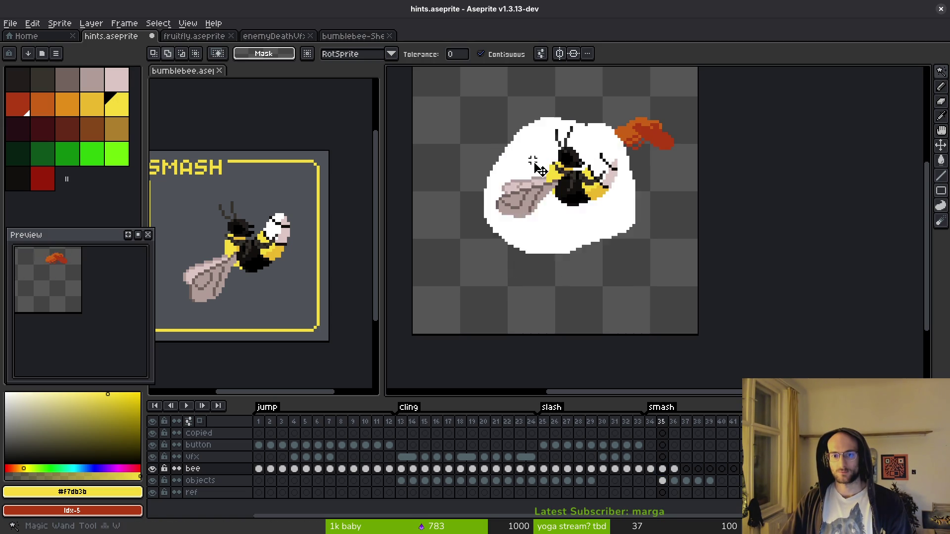
key("ctrl+d")
left_click(651, 470)
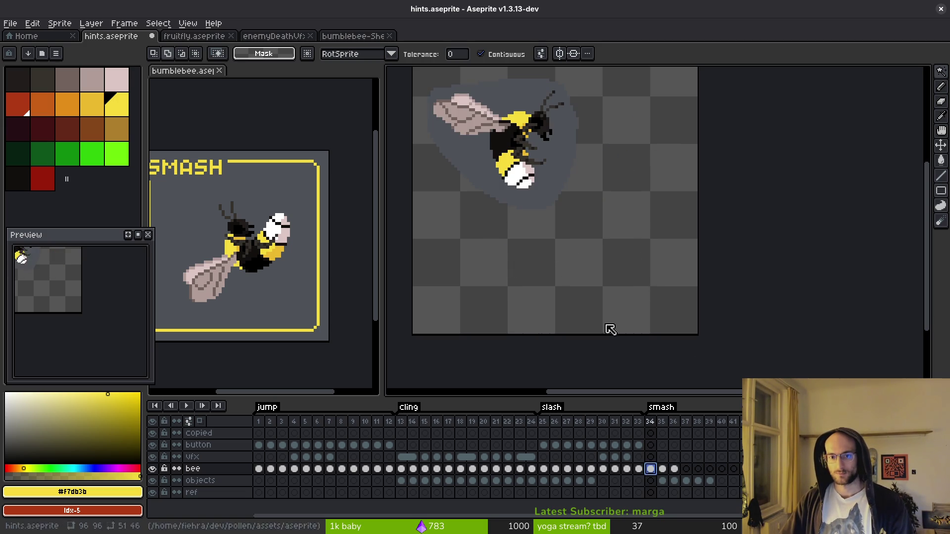
left_click(571, 200)
key("Delete")
key("ctrl+d")
key("ctrl+s")
scroll(553, 213, "up", 3)
scroll(569, 218, "up", 2)
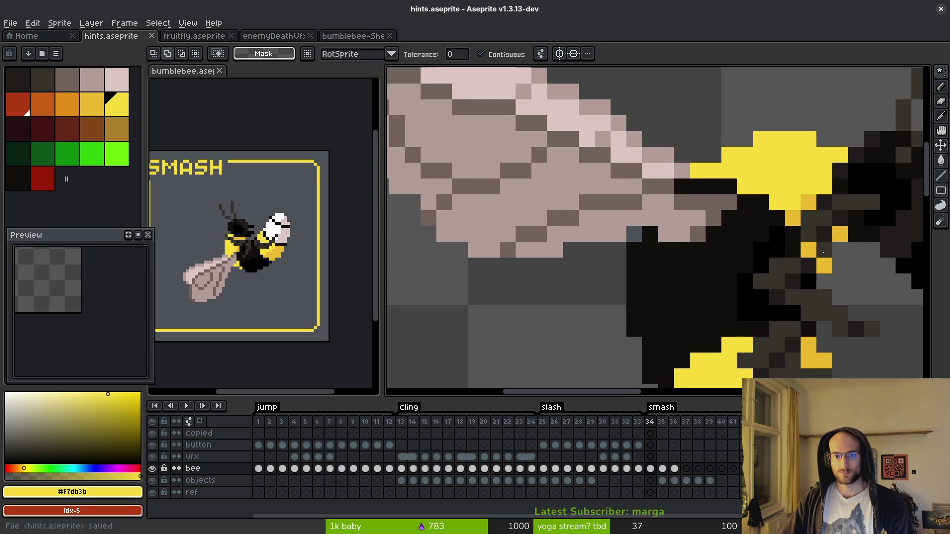
Erase a stray pixel below the bee's wing and restore the full interface
key("e")
left_click(608, 232)
scroll(679, 254, "down", 1)
key("ctrl+f")
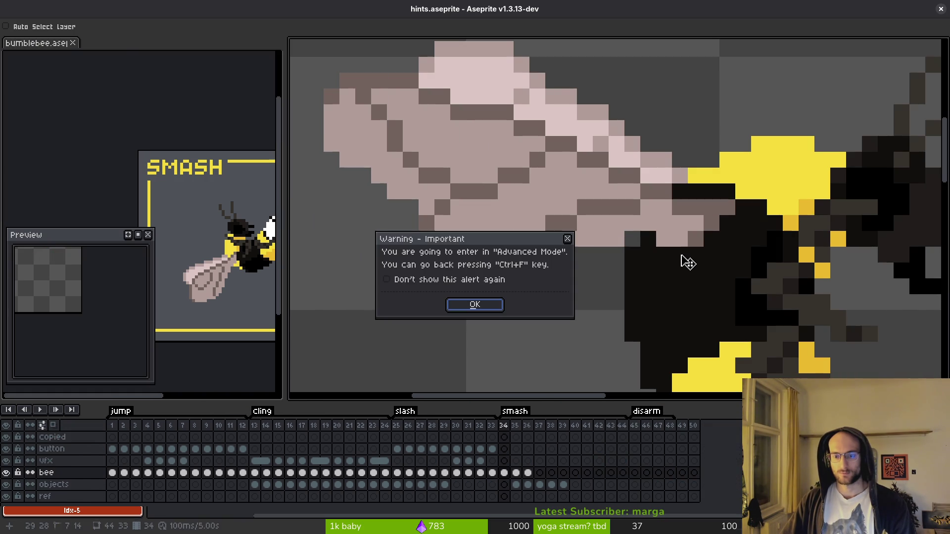
key("Return")
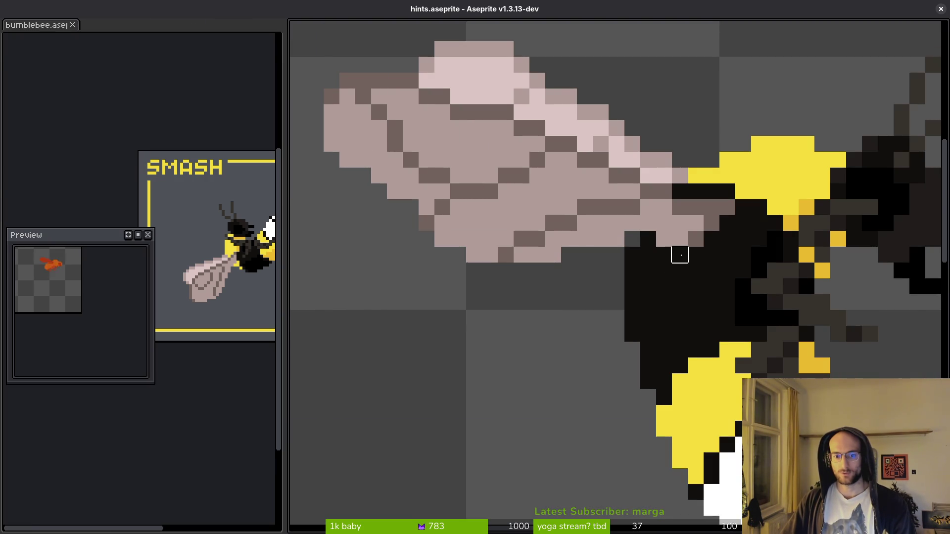
key("ctrl+f")
key("ctrl+f")
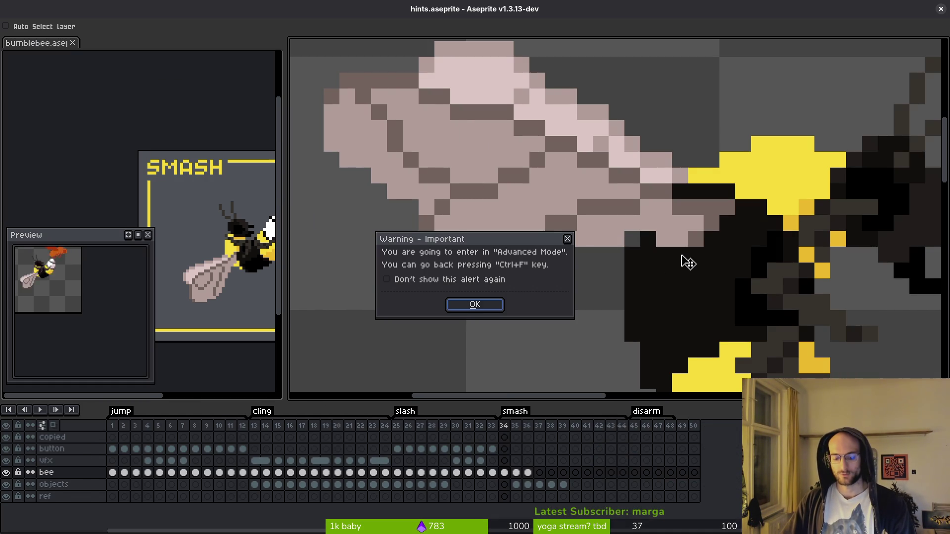
left_click(495, 310)
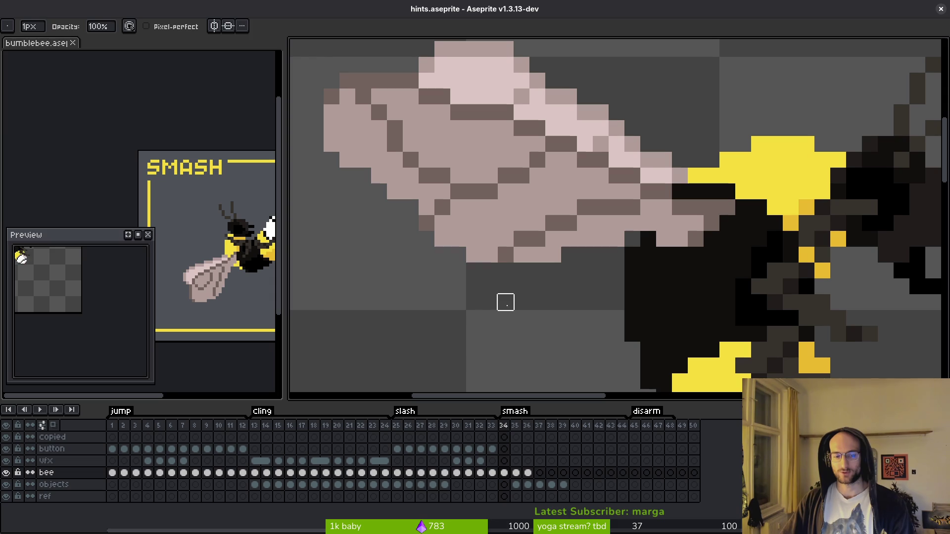
key("Tab")
key("ctrl+f")
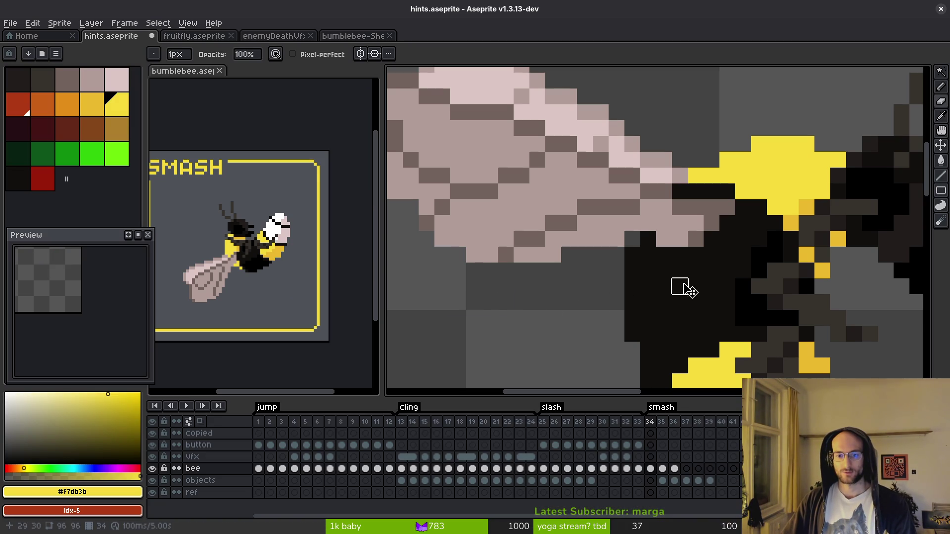
Step through smash frames 35 and 36, save hints.aseprite, and select frame 34's bee
key("period")
scroll(668, 280, "down", 4)
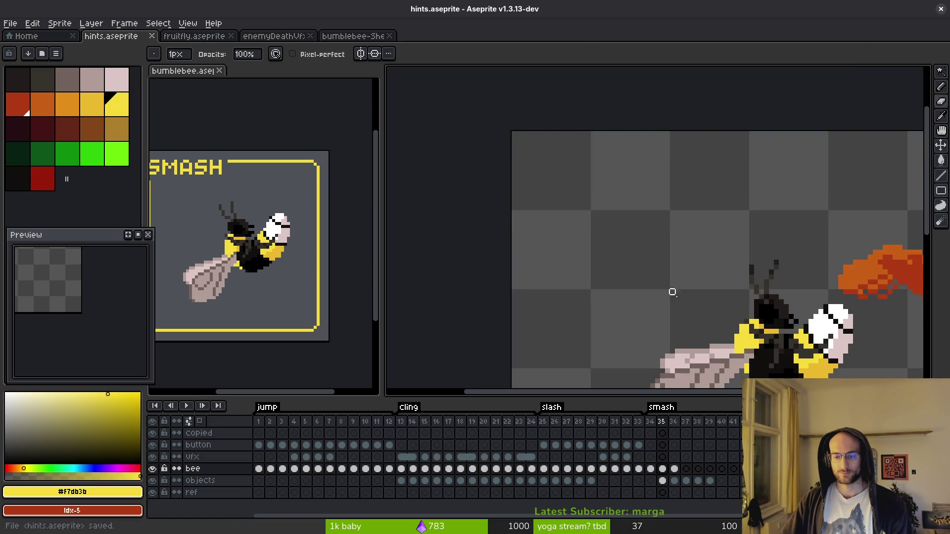
scroll(620, 271, "up", 3)
scroll(773, 301, "up", 1)
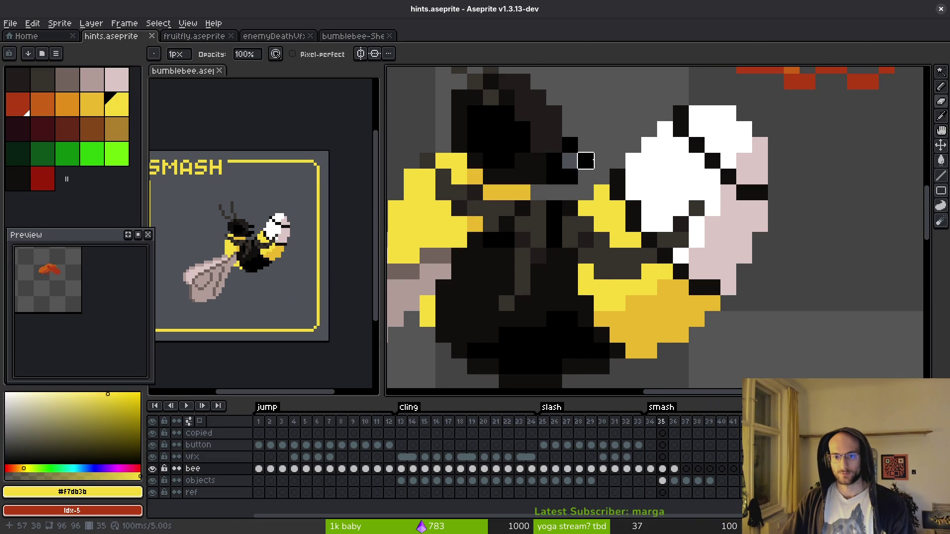
scroll(601, 207, "down", 2)
key("period")
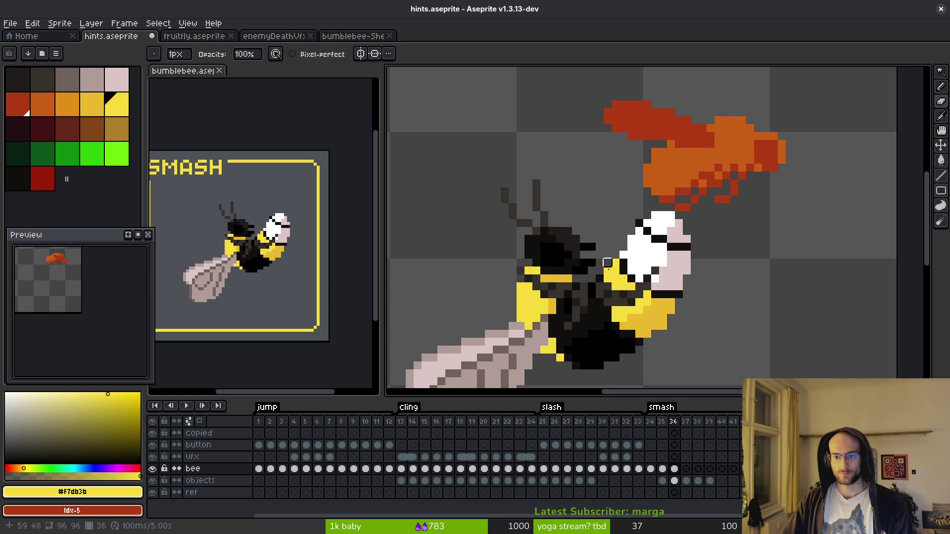
scroll(542, 201, "up", 3)
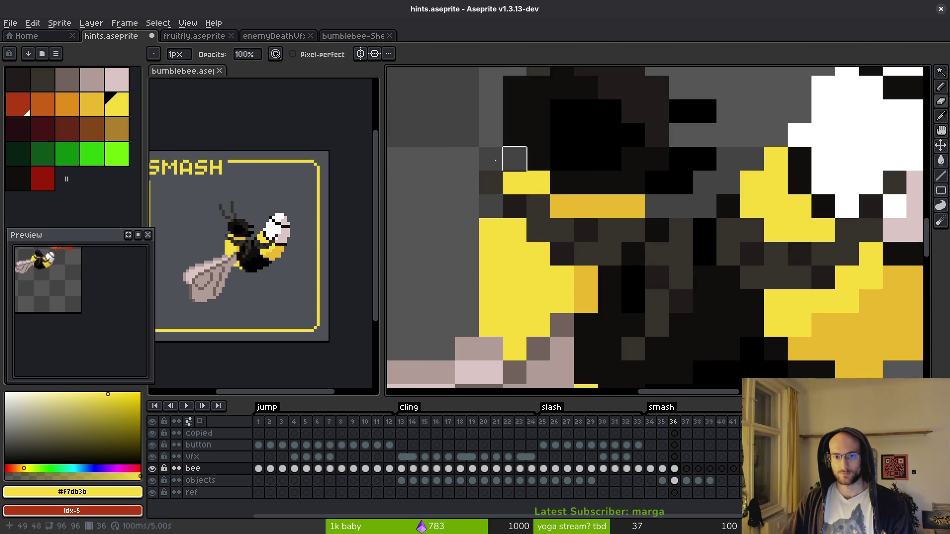
scroll(533, 197, "down", 3)
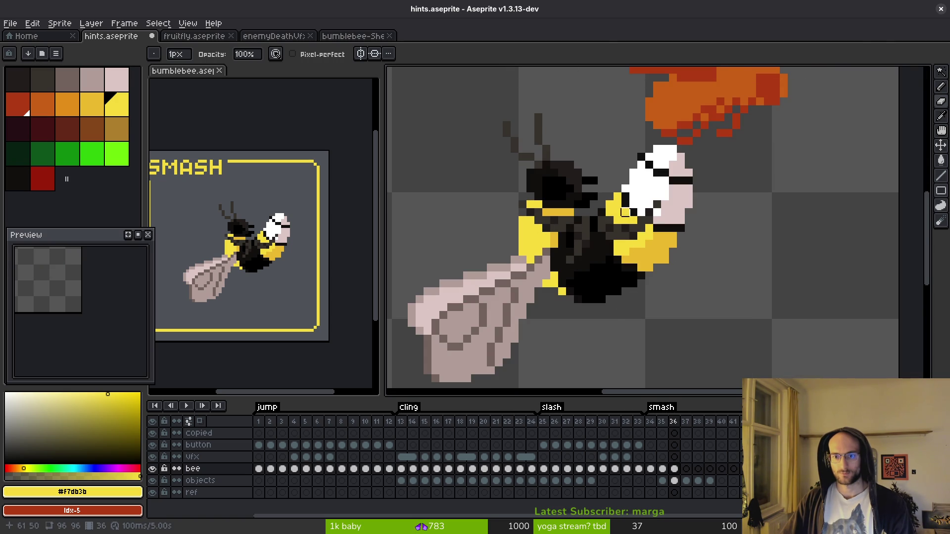
scroll(625, 211, "down", 3)
key("ctrl+s")
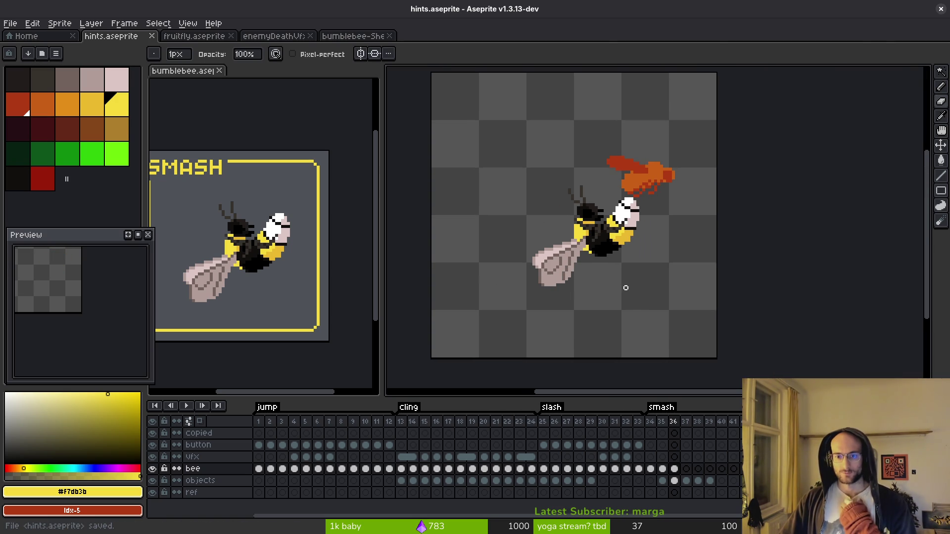
left_click(650, 468)
scroll(593, 255, "up", 1)
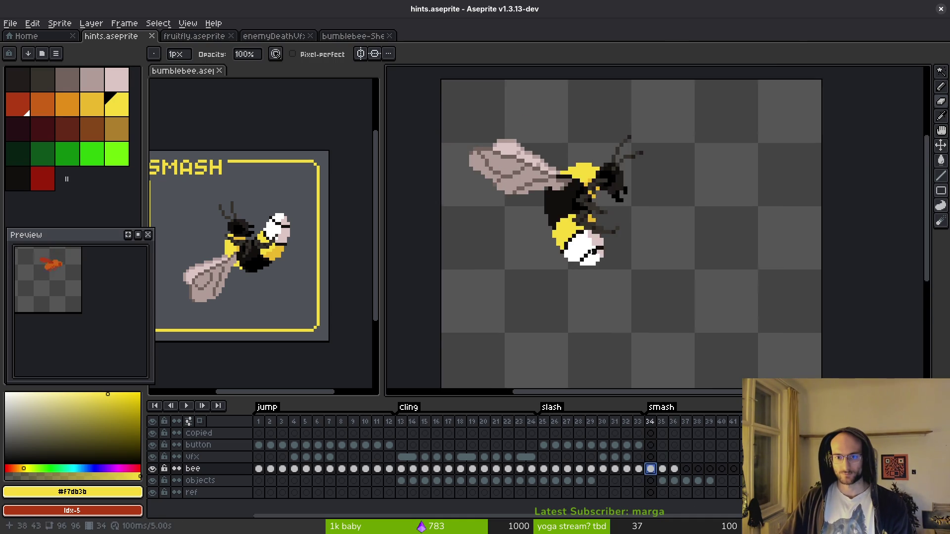
Lasso the frame 34 bee, move it down and right, and save
scroll(651, 308, "down", 1)
left_click_drag(651, 308, 613, 243)
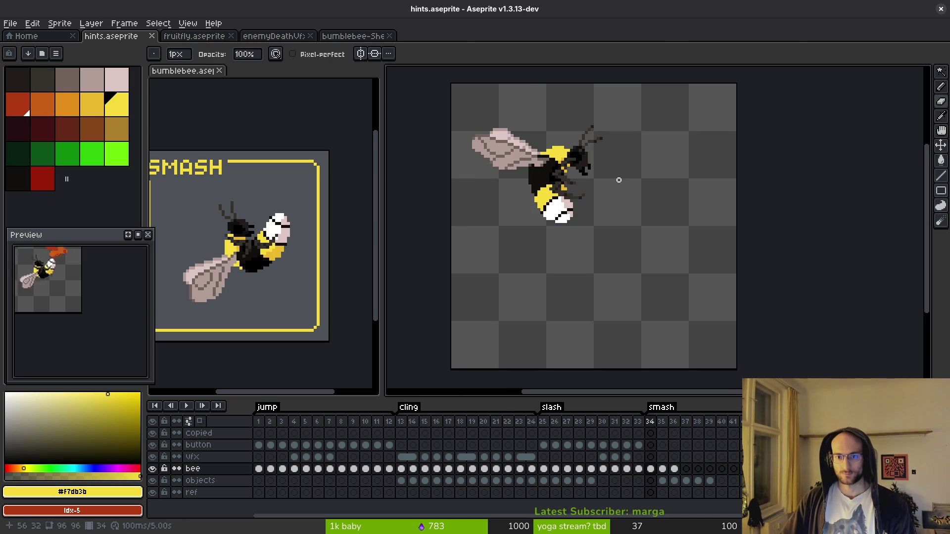
key("shift+w")
left_click_drag(623, 146, 625, 148)
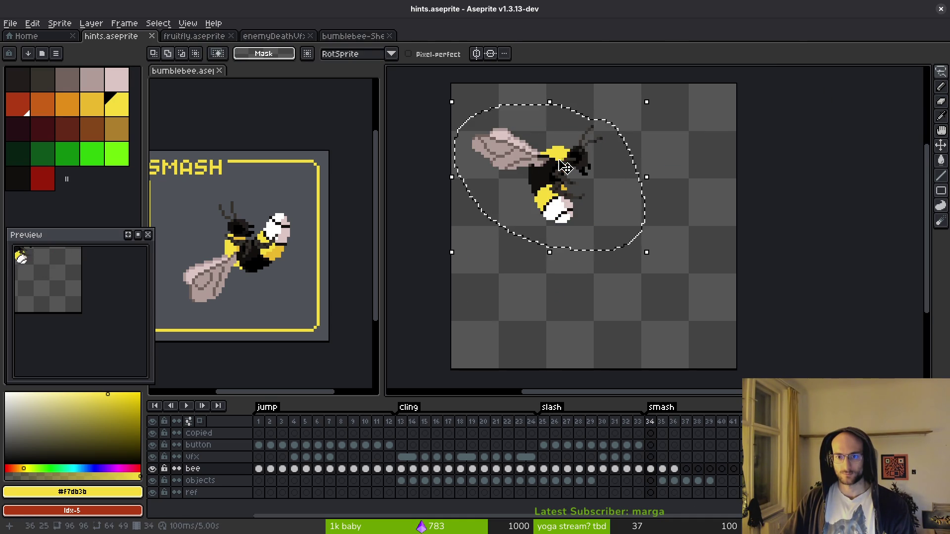
left_click_drag(559, 188, 601, 211)
key("Return")
key("ctrl+s")
Select the bee cels from frame 34 to 39 in the timeline and save
left_click(544, 468)
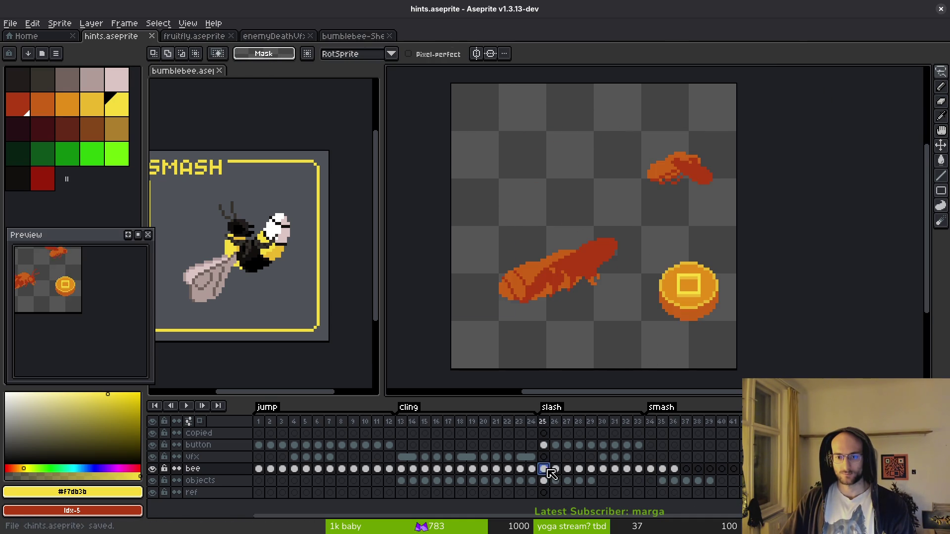
left_click(650, 469)
left_click_drag(655, 474, 734, 489)
key("ctrl+s")
Copy the bee cels from frames 25 and 27 into frames 34 and 35
left_click(544, 470)
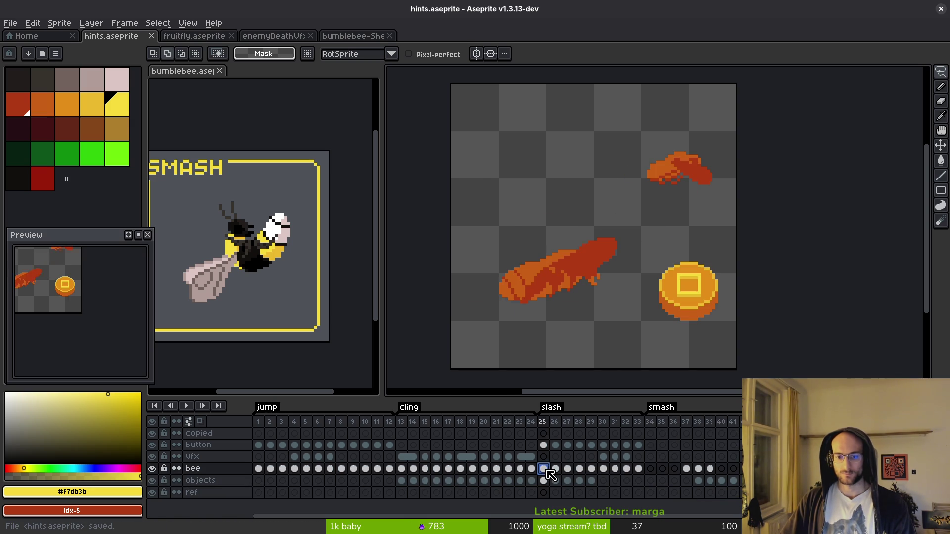
left_click_drag(655, 478, 562, 474)
left_click(663, 470)
left_click(567, 470)
Insert a new empty frame after frame 36 and check the hit bee in frame 37
left_click(674, 469)
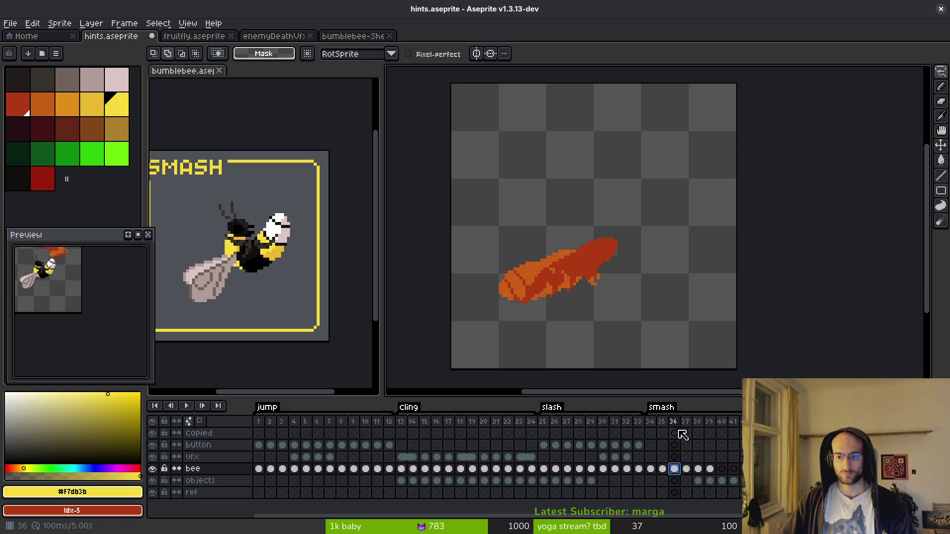
key("alt+b")
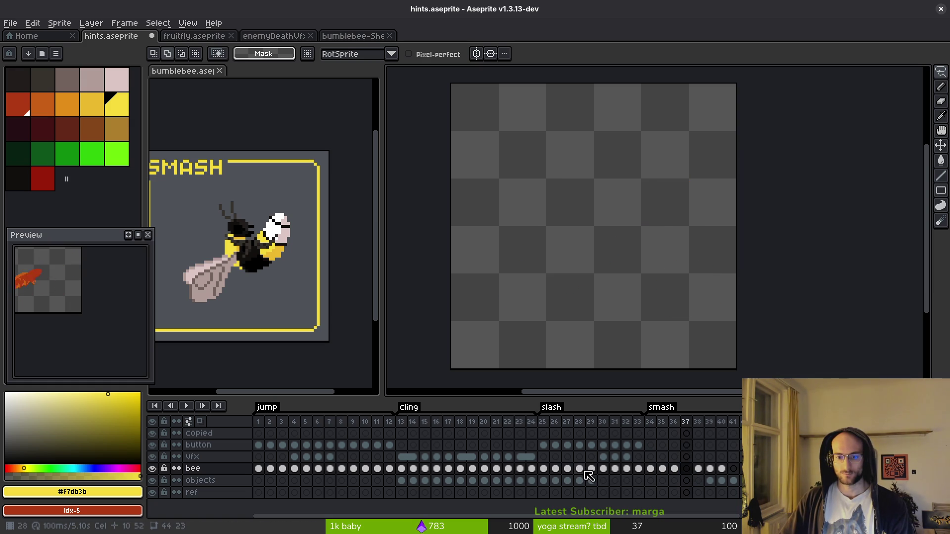
left_click(579, 469)
left_click(686, 469)
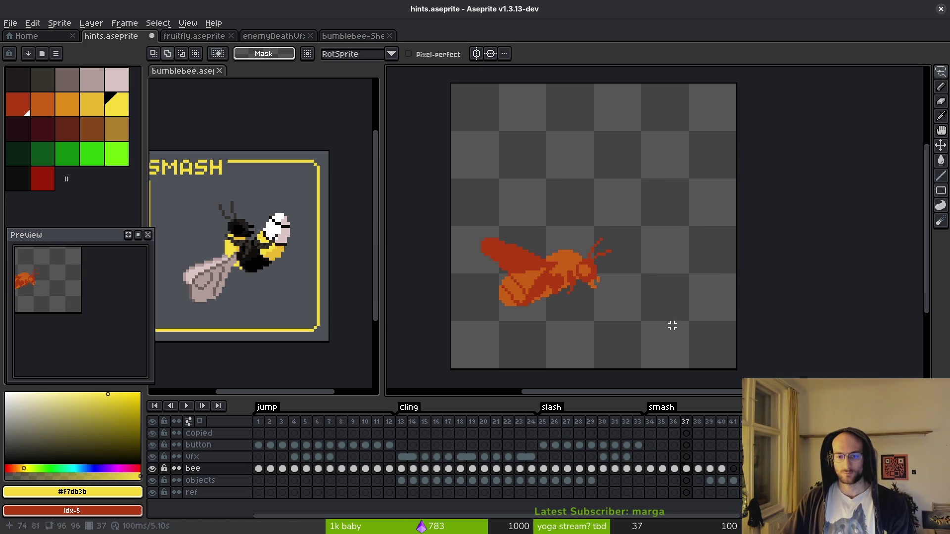
Lasso the frame 38 bee and shift it down and slightly left
left_click(698, 469)
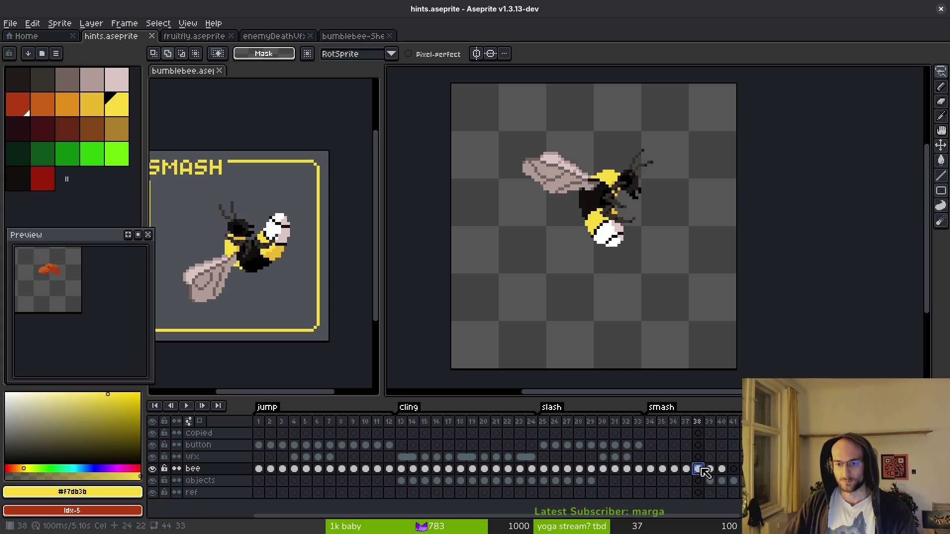
scroll(642, 221, "up", 2)
mouse_move(490, 252)
left_mouse_down()
mouse_move(647, 144)
mouse_move(514, 277)
mouse_move(495, 255)
left_mouse_up()
scroll(642, 216, "down", 3)
mouse_move(642, 215)
left_mouse_down()
mouse_move(614, 306)
mouse_move(597, 305)
left_mouse_up()
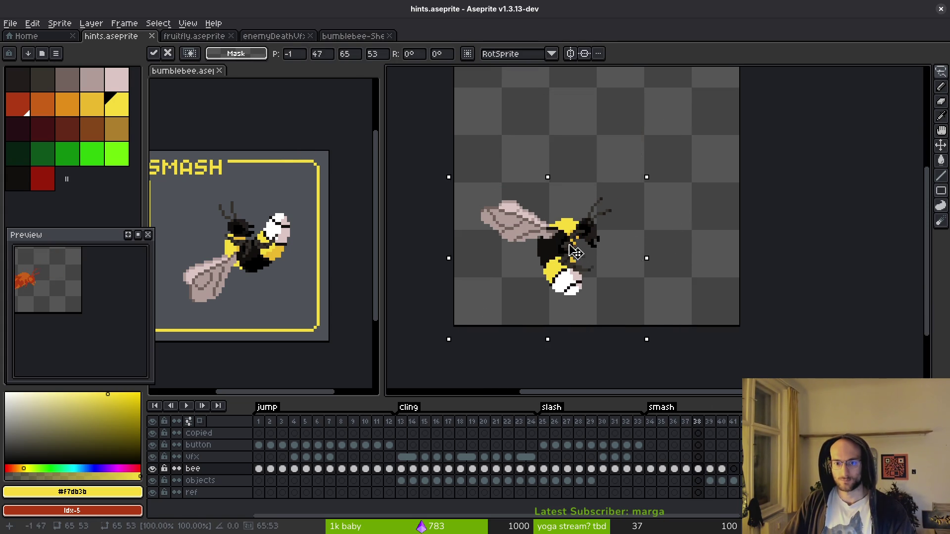
key("ctrl+d")
Paint-bucket the frame 38 bee's black, white and pink body regions orange
left_click(52, 105)
key("g")
scroll(596, 262, "up", 2)
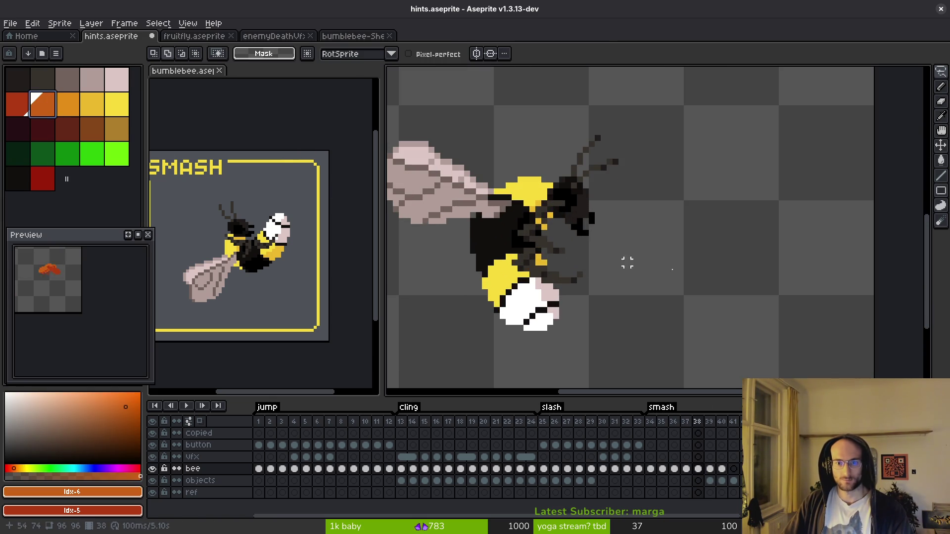
scroll(564, 243, "up", 2)
left_click_drag(564, 244, 666, 235)
left_click(658, 306)
left_click(692, 357)
mouse_move(747, 342)
left_mouse_down()
mouse_move(684, 245)
mouse_move(667, 348)
left_mouse_up()
left_click(653, 297)
left_click(687, 275)
left_click(678, 237)
left_click(616, 215)
key("ctrl+z")
key("ctrl+z")
key("ctrl+z")
left_click(645, 269)
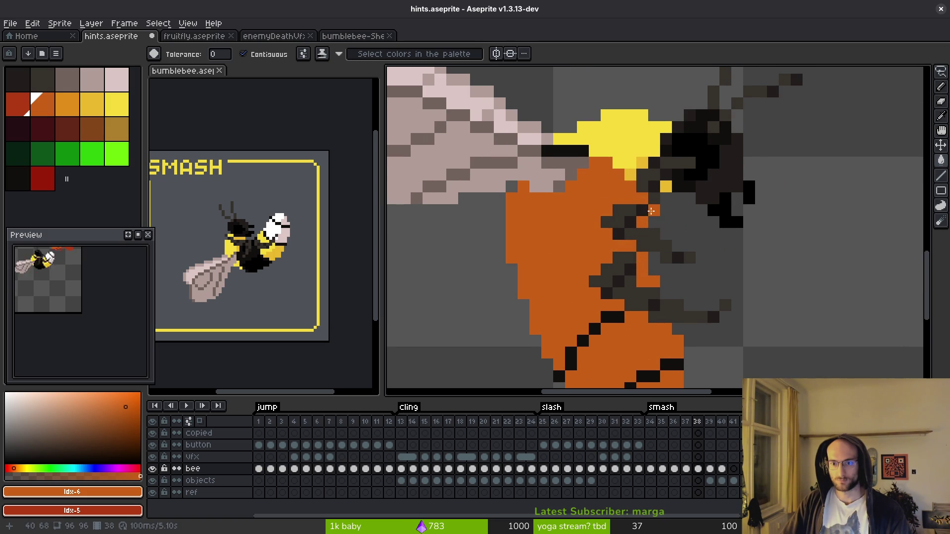
Fill the remaining stray pixels, black block, yellow stripe and dark bar orange
scroll(663, 247, "up", 4)
left_click(657, 287)
left_click(817, 163)
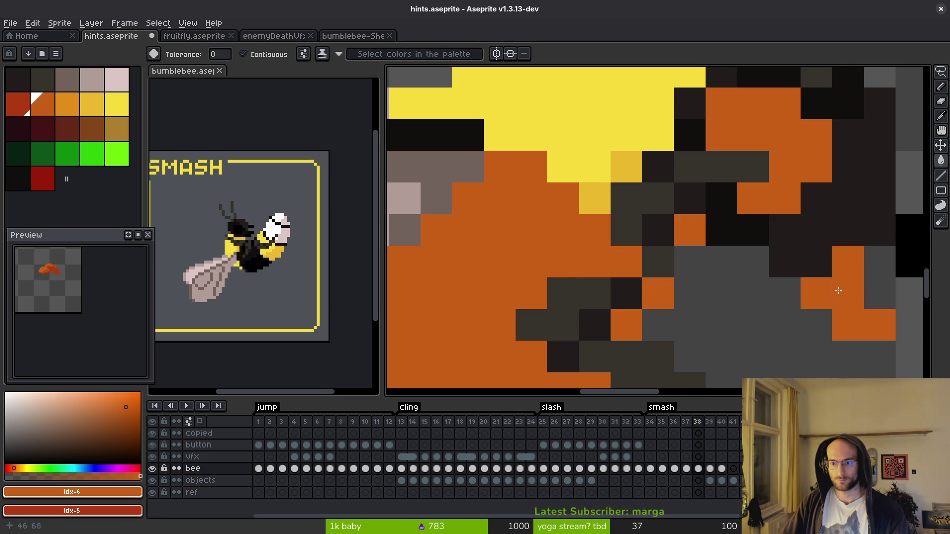
left_click(848, 292)
left_click(752, 277)
left_click_drag(752, 277, 705, 353)
left_click(515, 269)
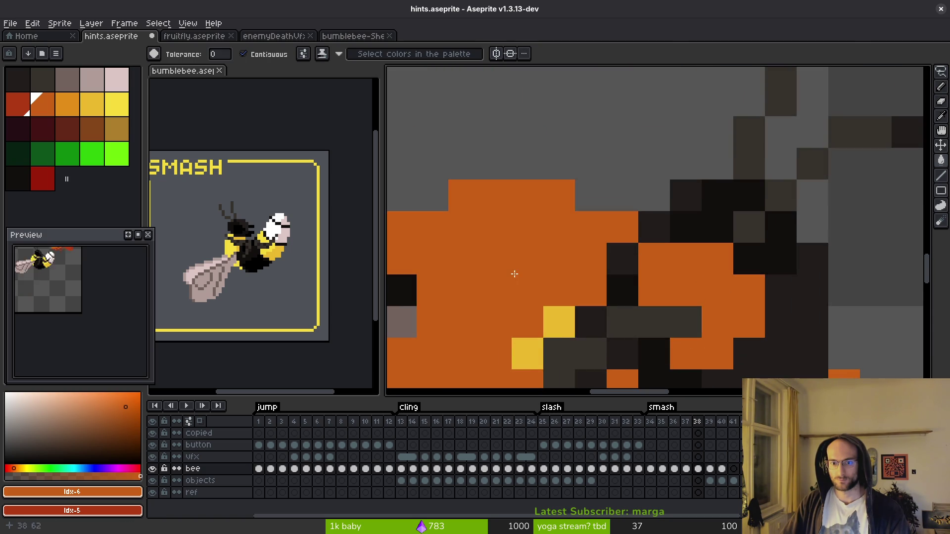
scroll(643, 247, "down", 3)
scroll(649, 248, "up", 3)
left_click(511, 239)
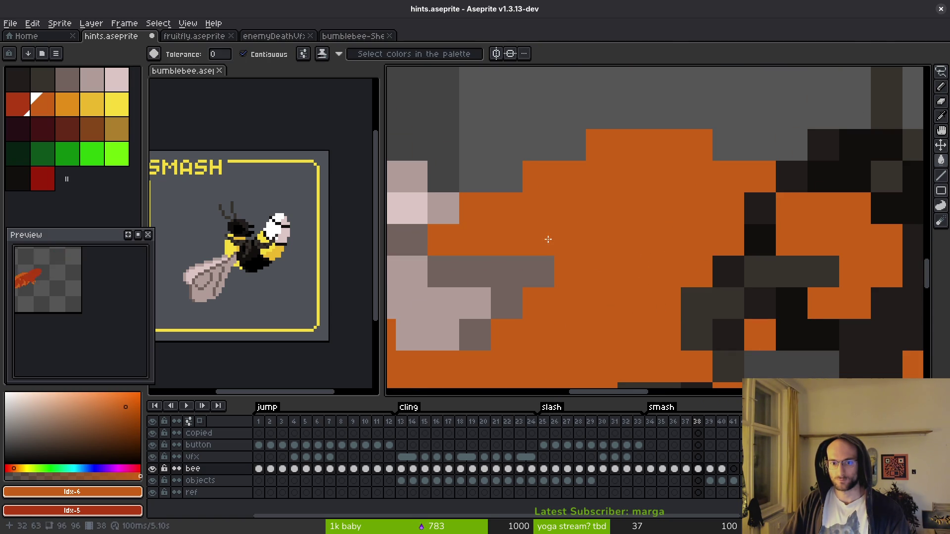
scroll(583, 244, "down", 3)
scroll(628, 223, "down", 1)
scroll(625, 246, "up", 1)
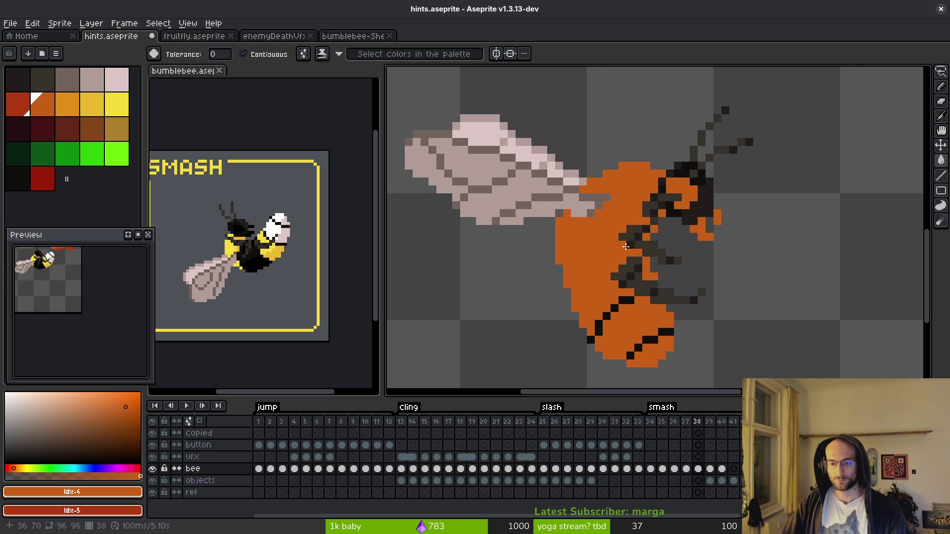
key("shift+r")
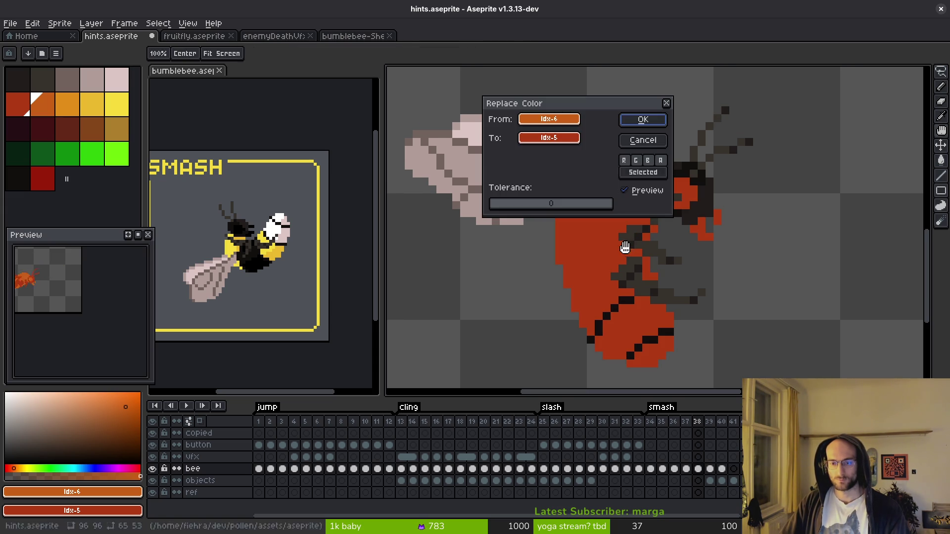
Replace the wing colour and grey wing-stripe colour with red
left_click(465, 157)
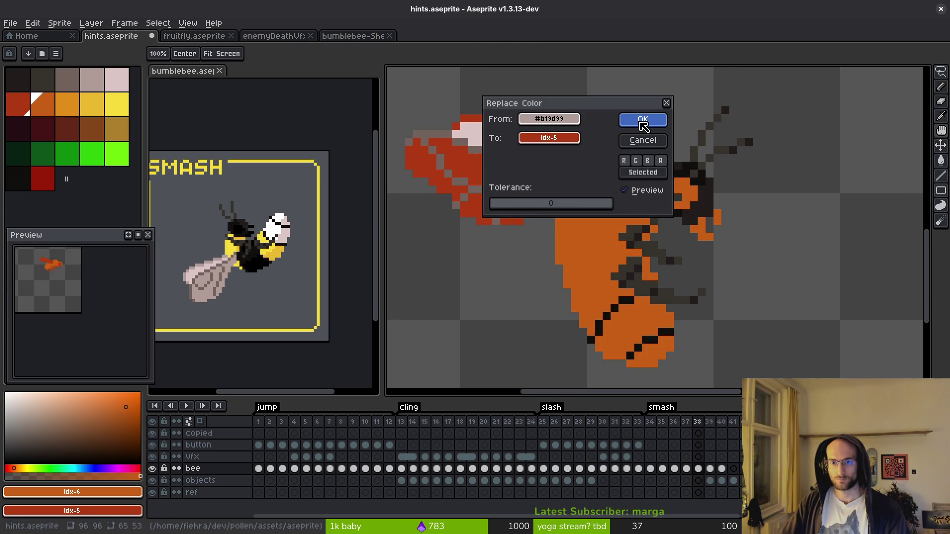
key("Return")
key("shift+r")
left_click(435, 128)
left_click(642, 118)
Replace the bee's dark grey with red, then inspect and cancel a #201c1a replacement
key("shift+r")
left_click(631, 226)
left_click(632, 121)
key("shift+r")
left_click(715, 175)
left_click(710, 179)
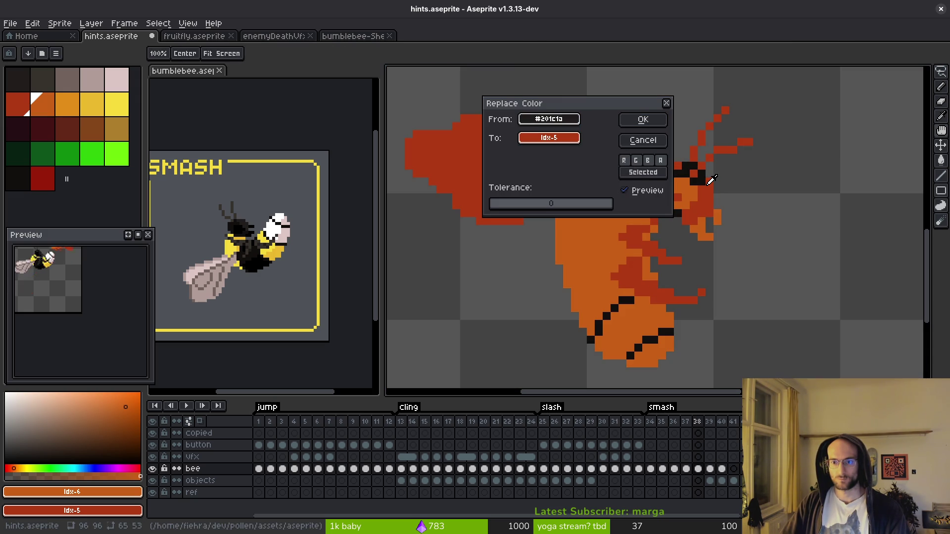
left_click(547, 119)
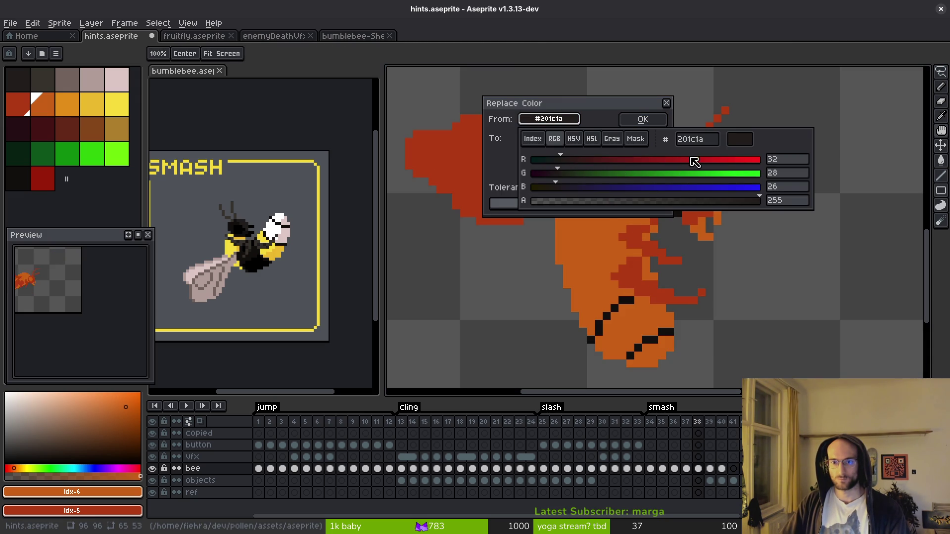
key("w")
key("Escape")
Replace the dark #201c1a pixels and the outline colour with the darker red
key("shift+r")
left_click(710, 178)
left_click(625, 127)
key("shift+r")
left_click(699, 163)
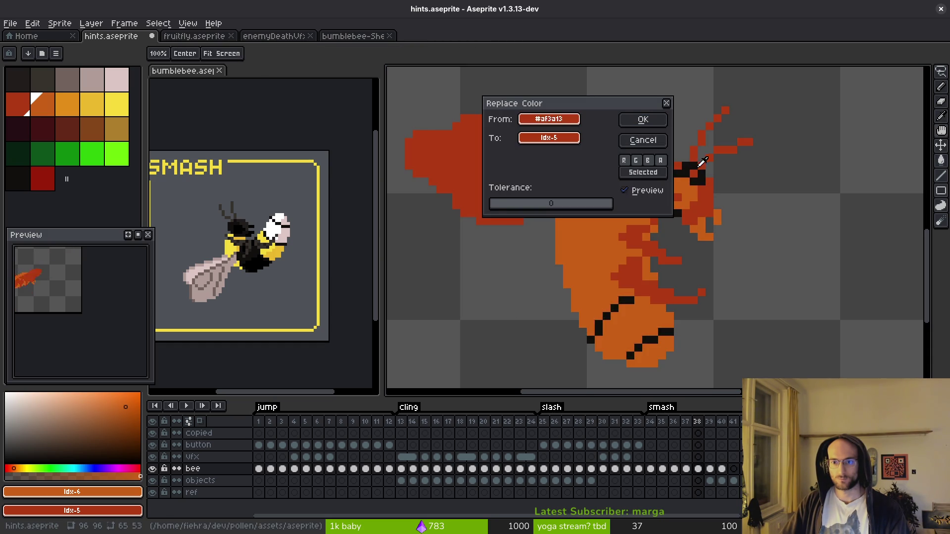
left_click(643, 120)
key("g")
scroll(689, 213, "down", 3)
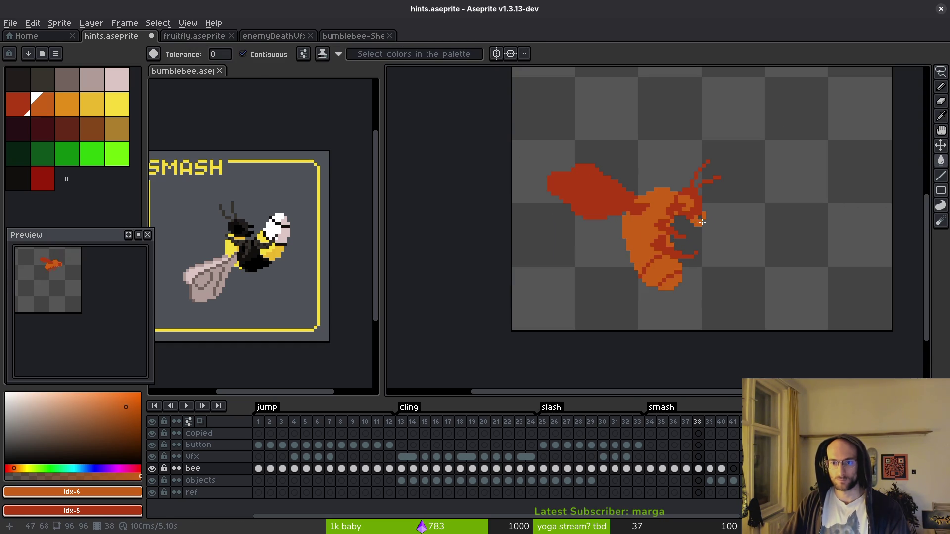